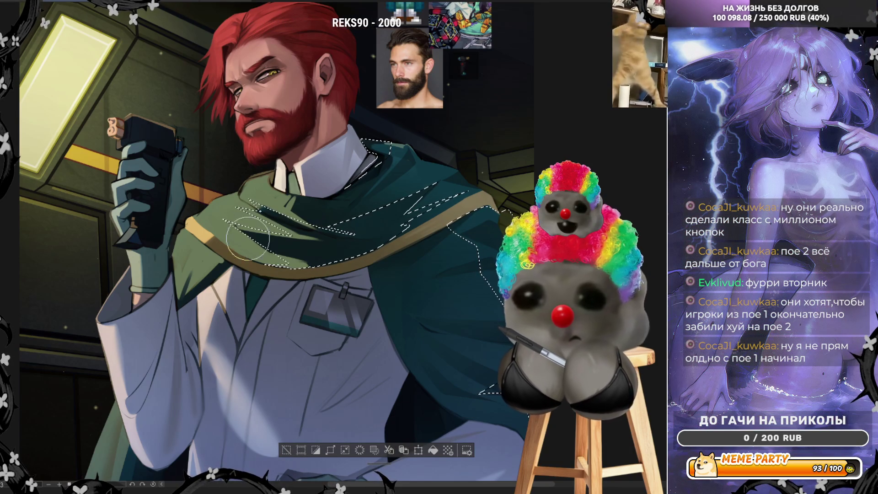
- Enlarge the brush, sample the cape's green, and mirror the canvas view
key("bracketright")
key("bracketright")
key("bracketright")
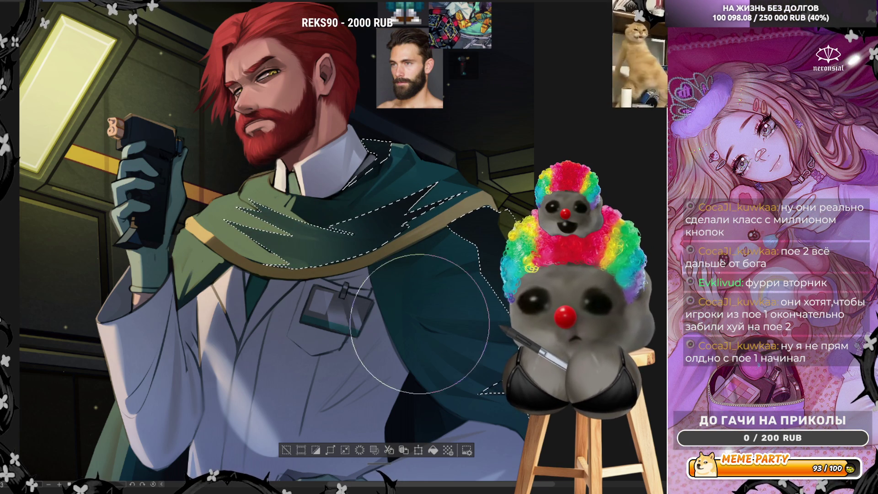
left_click(220, 216, "alt")
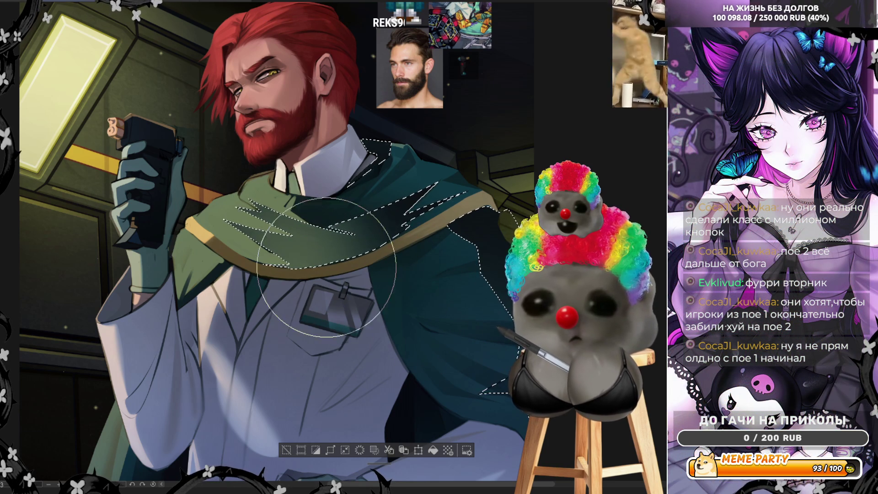
left_click(293, 193, "alt")
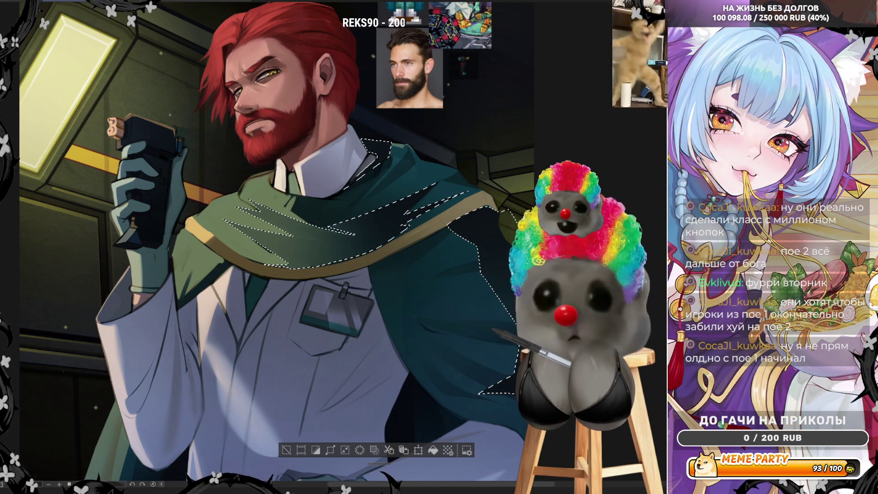
key("h")
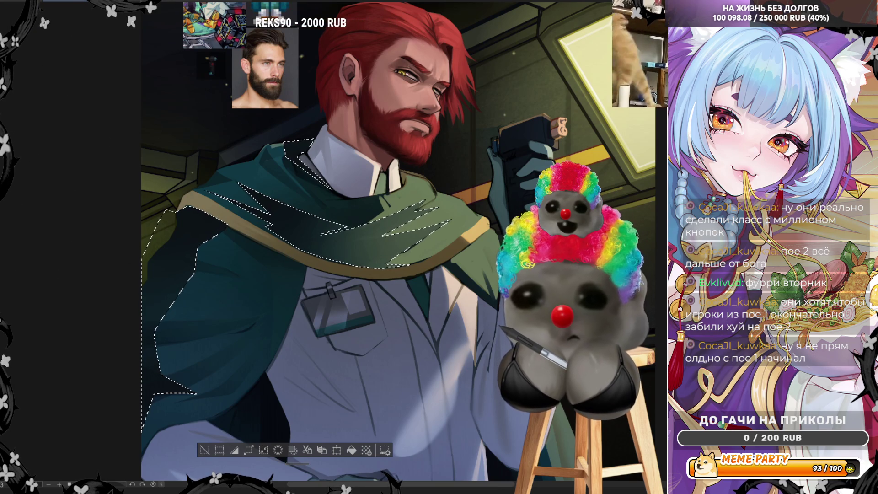
key("ctrl+d")
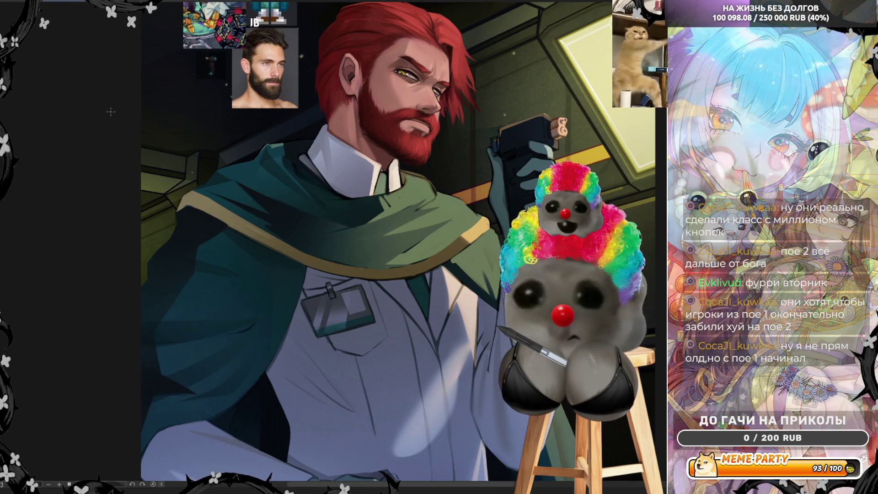
scroll(254, 115, "down", 5)
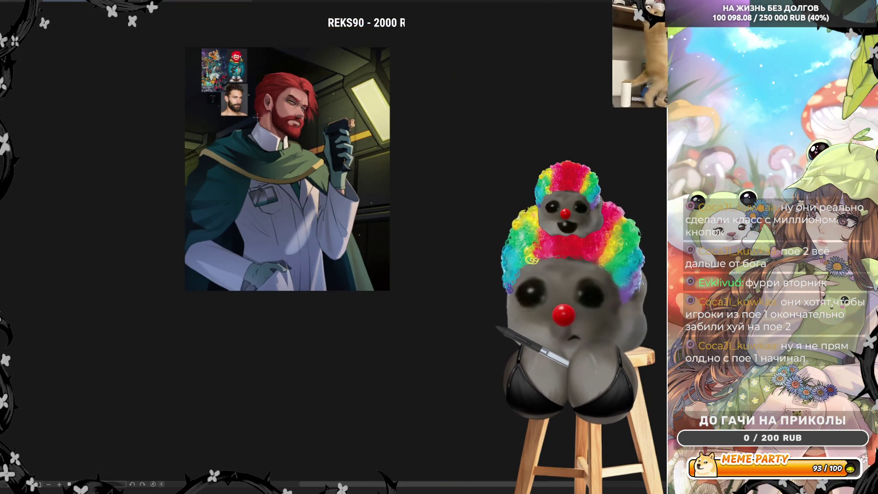
scroll(254, 114, "up", 2)
scroll(251, 105, "down", 1)
scroll(251, 105, "up", 1)
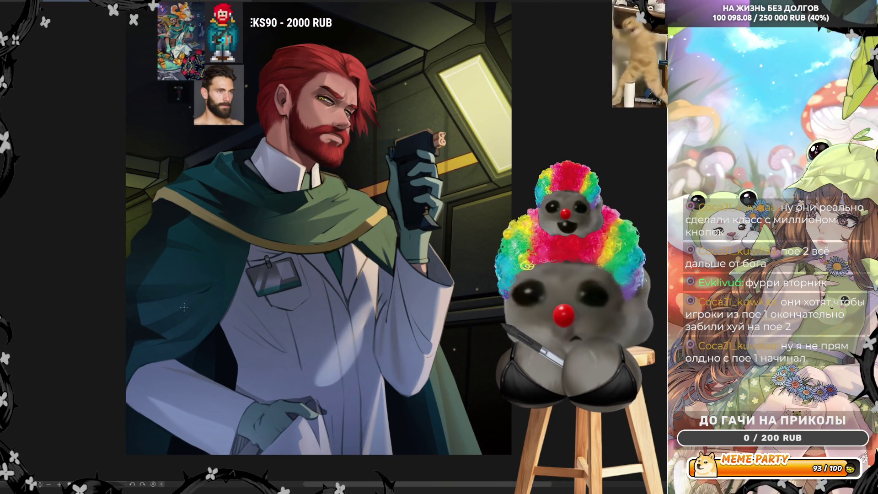
scroll(247, 254, "up", 2)
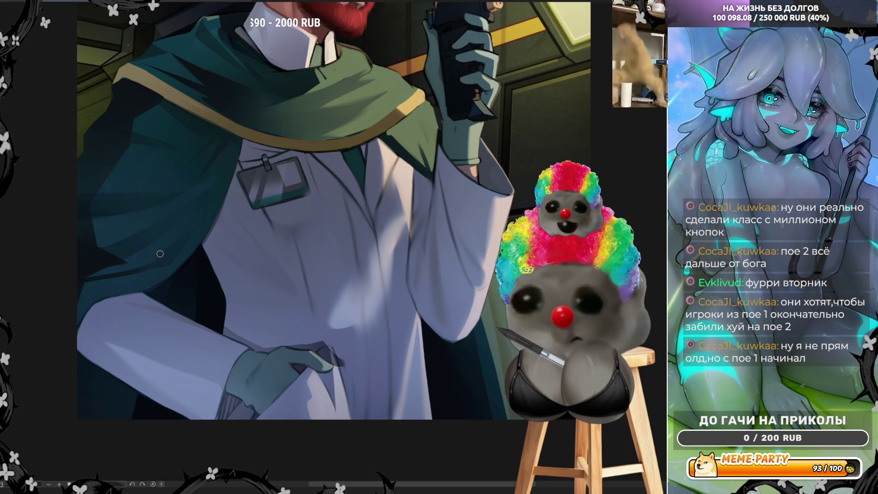
- Paint a dark shadow wedge on the cloak beside the lab coat, then mirror the view
left_click_drag(122, 264, 121, 274)
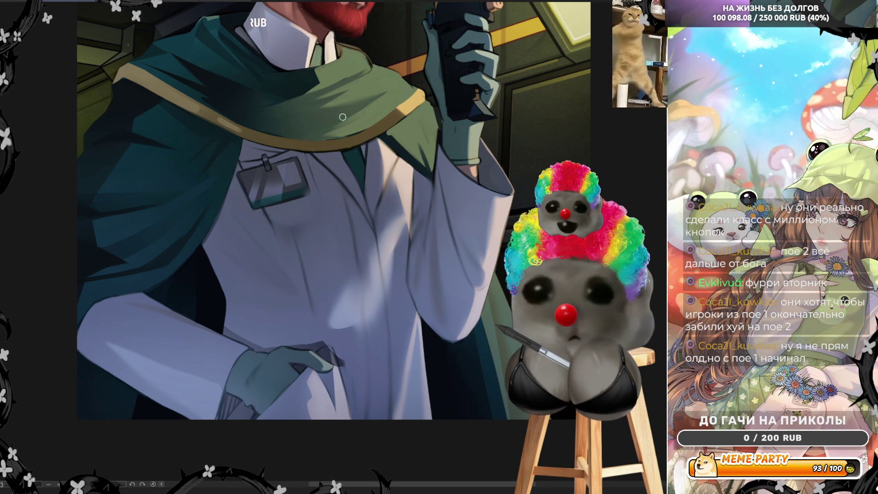
key("h")
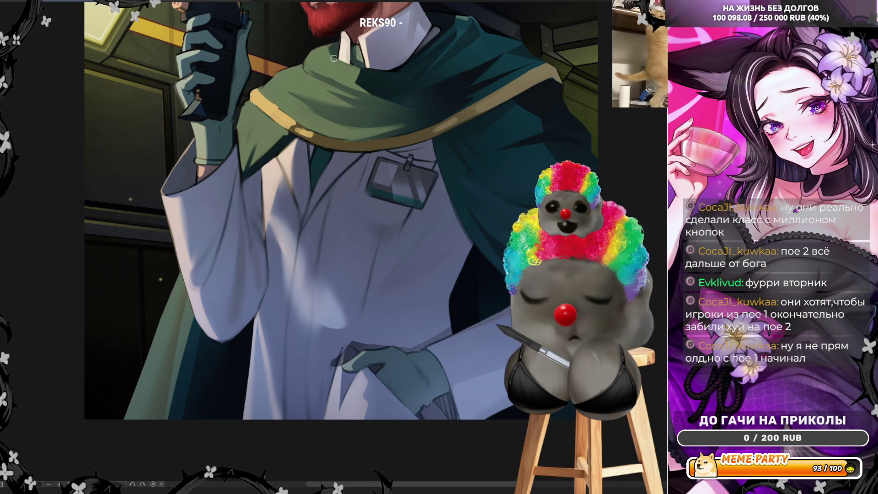
- Brush a faint dark vertical shading stroke down the lab coat front, then fit the canvas
scroll(277, 101, "down", 5)
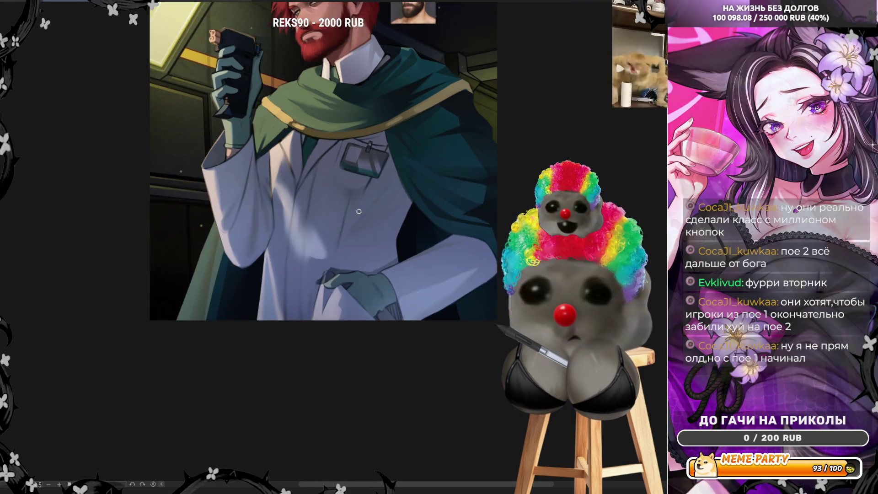
scroll(395, 184, "up", 3)
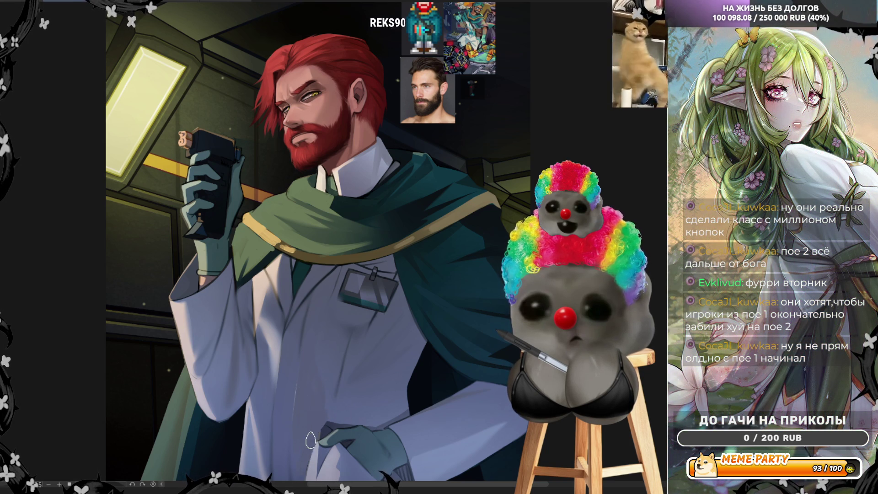
scroll(319, 352, "up", 2)
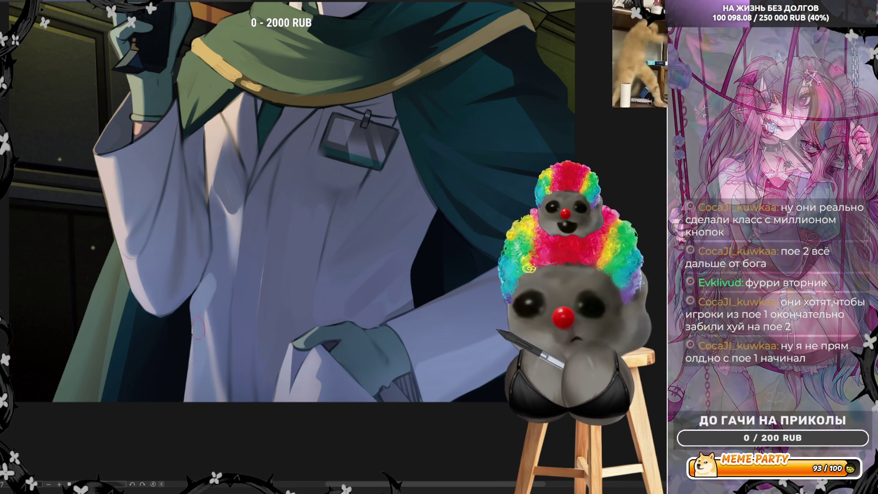
mouse_move(193, 400)
left_mouse_down()
mouse_move(197, 322)
mouse_move(201, 375)
left_mouse_up()
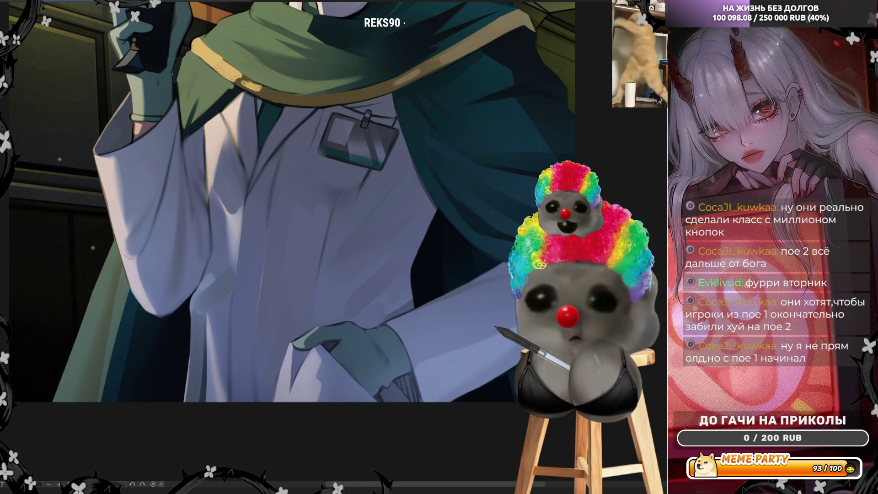
key("ctrl+0")
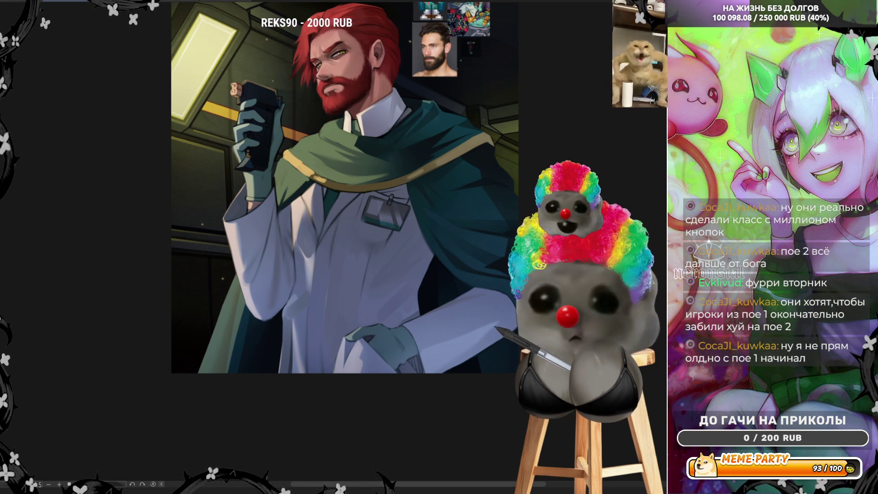
key("h")
key("ctrl+0")
scroll(366, 247, "up", 2)
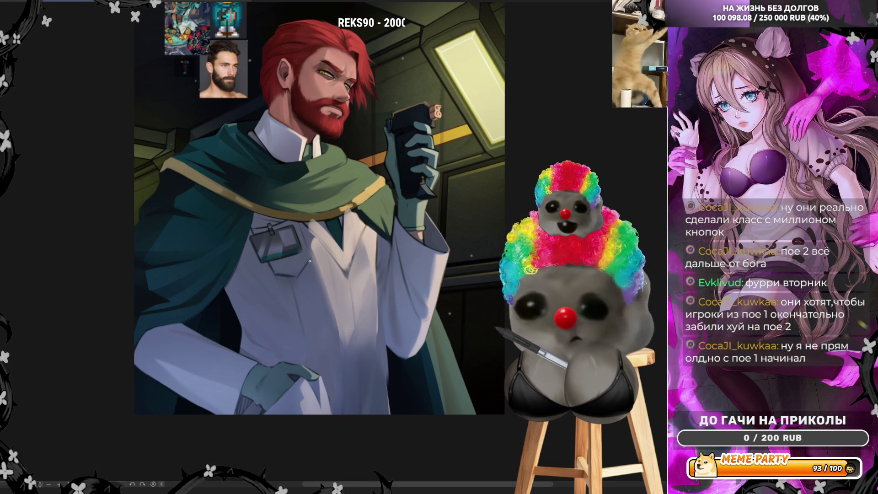
key("h")
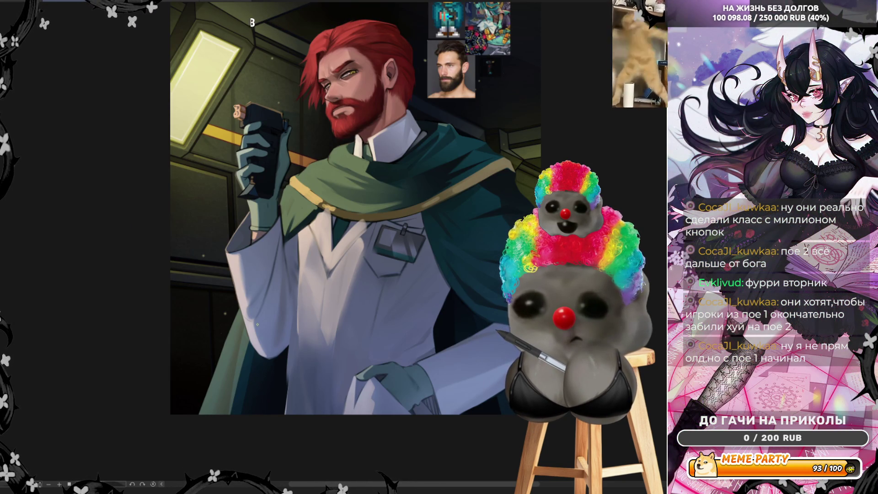
- Drag an elliptical selection around the lab coat's chest-pocket badge
scroll(387, 285, "up", 3)
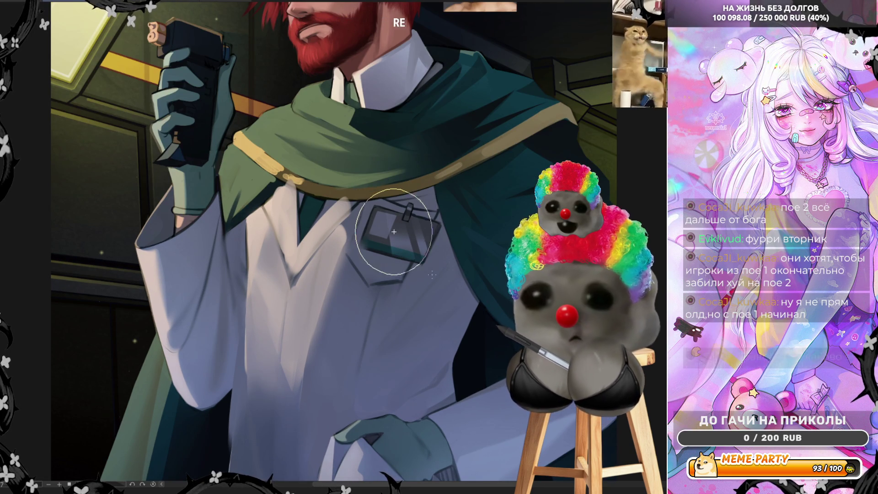
left_click_drag(356, 189, 446, 279)
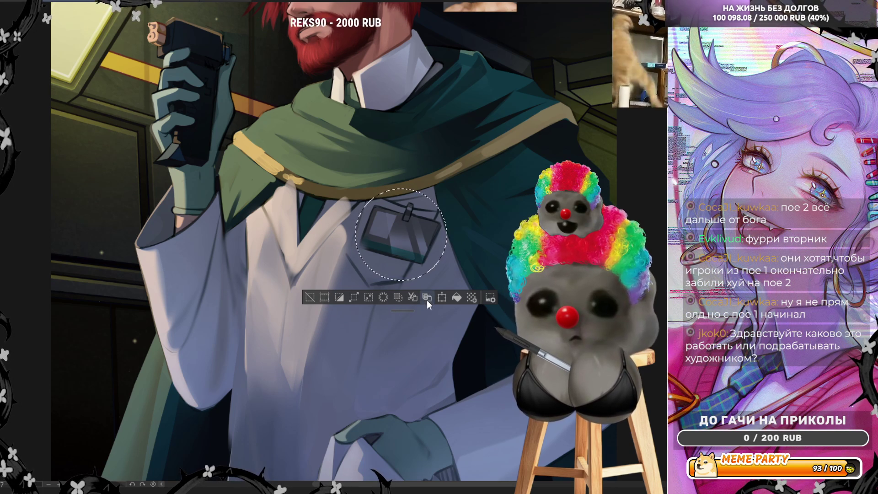
key("ctrl+z")
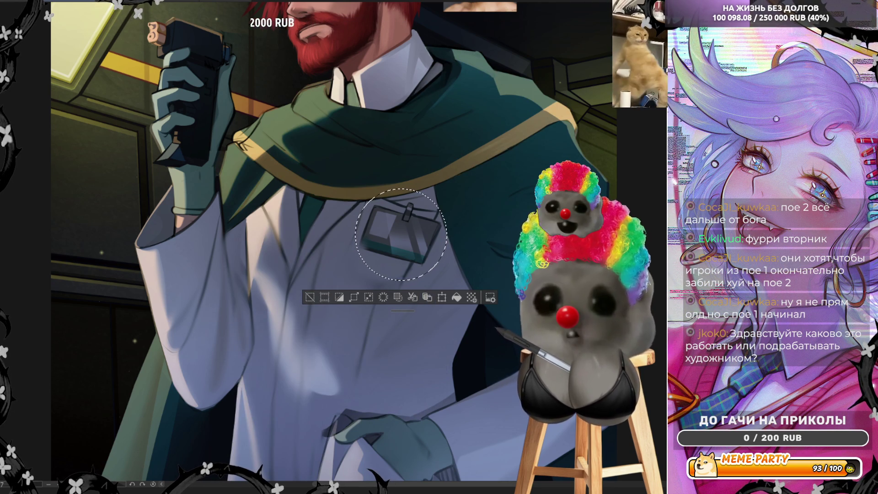
- Place the copied ID badge near the cape collar, erase its grey halo, and touch up the edge
key("ctrl+y")
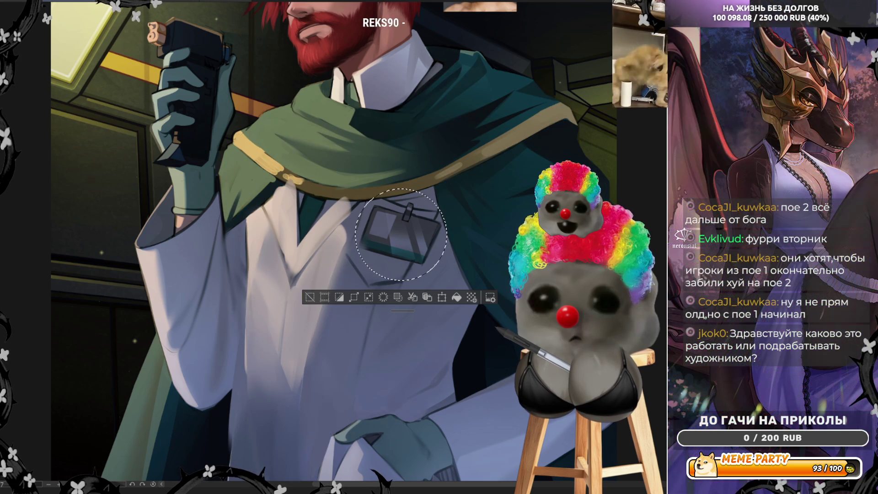
key("ctrl+d")
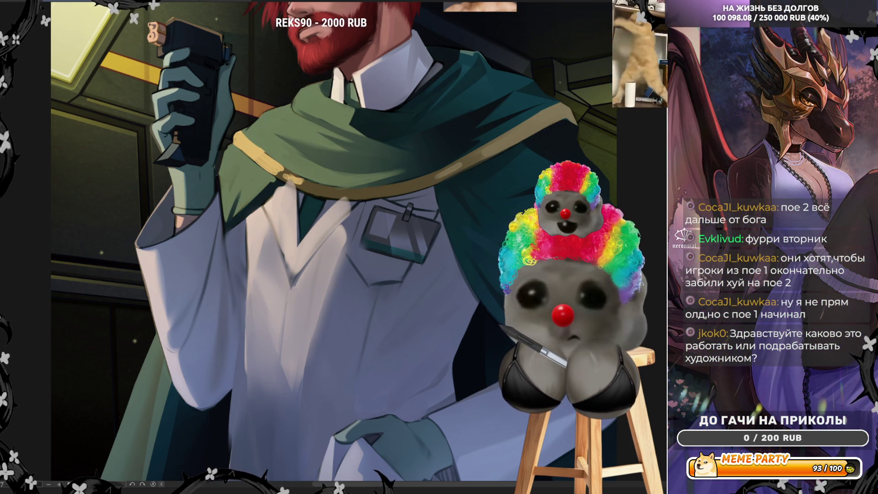
left_click_drag(402, 257, 390, 162)
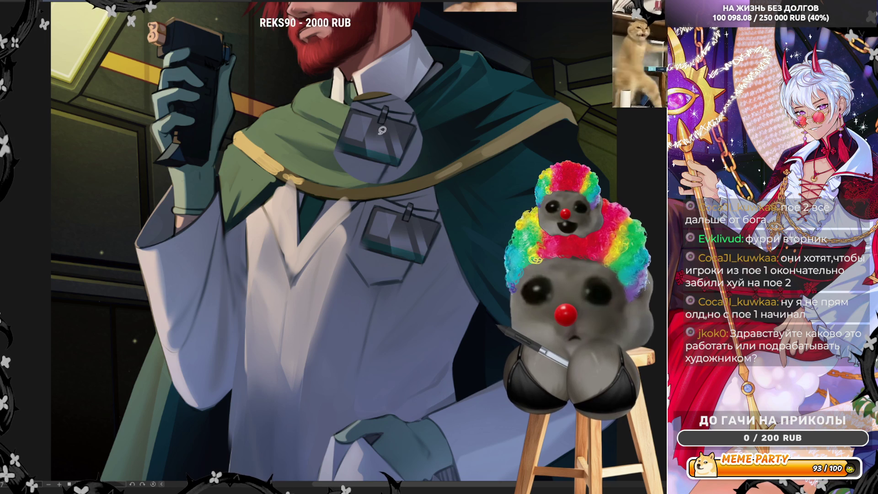
mouse_move(402, 181)
left_mouse_down()
mouse_move(393, 178)
mouse_move(407, 144)
mouse_move(423, 171)
left_mouse_up()
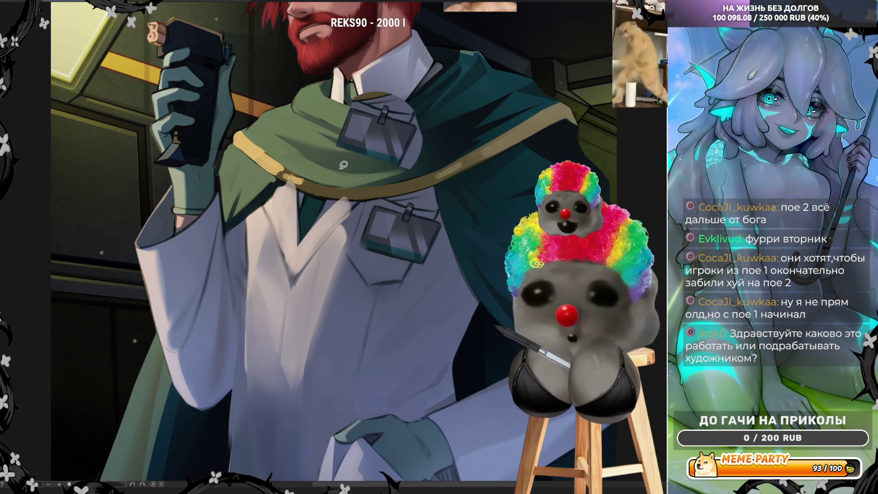
left_click_drag(329, 143, 362, 176)
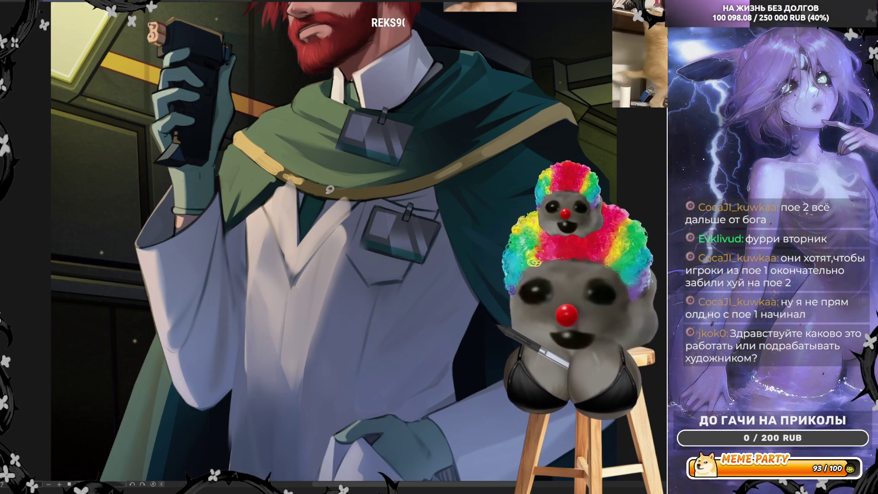
left_click_drag(407, 175, 427, 258)
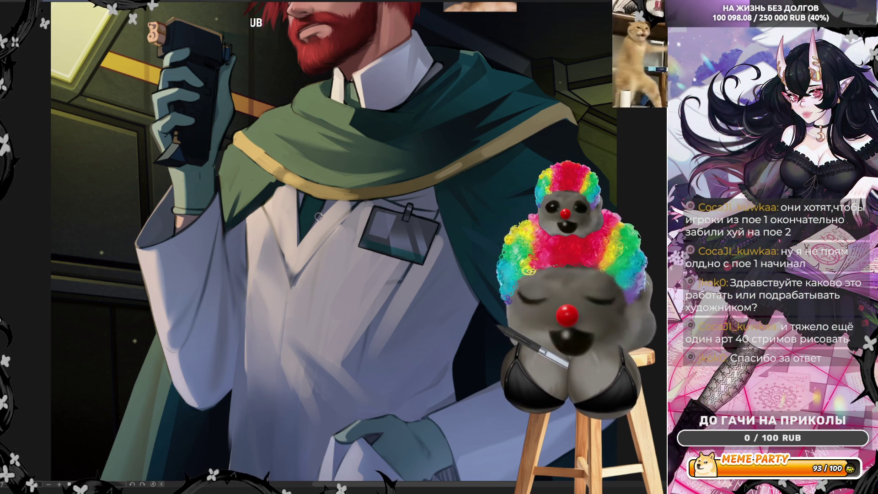
- Mirror the canvas so the man faces right, and sample a colour from the painting
key("h")
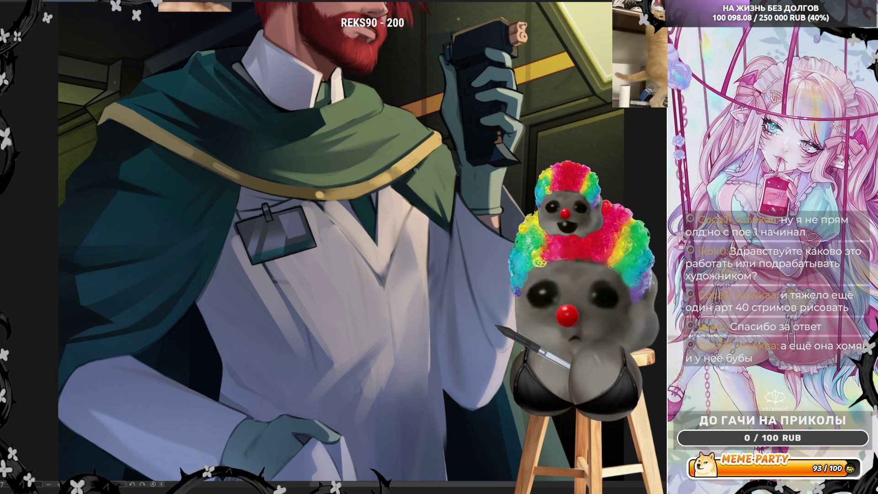
left_click(450, 185, "alt")
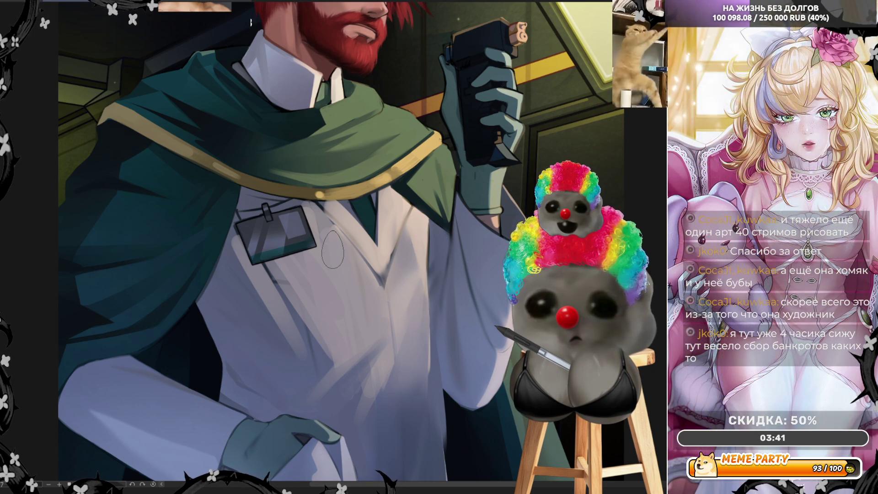
- Shrink the brush and flip the canvas back so the man faces left
scroll(311, 242, "down", 5)
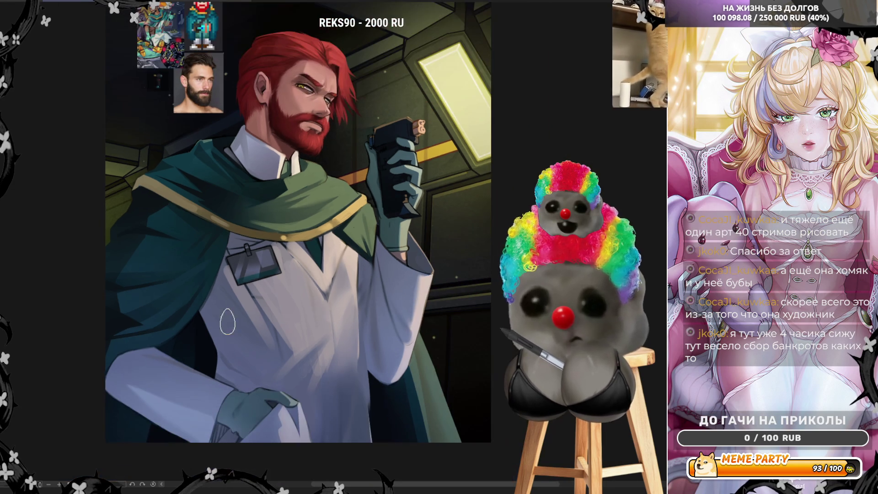
scroll(311, 243, "up", 5)
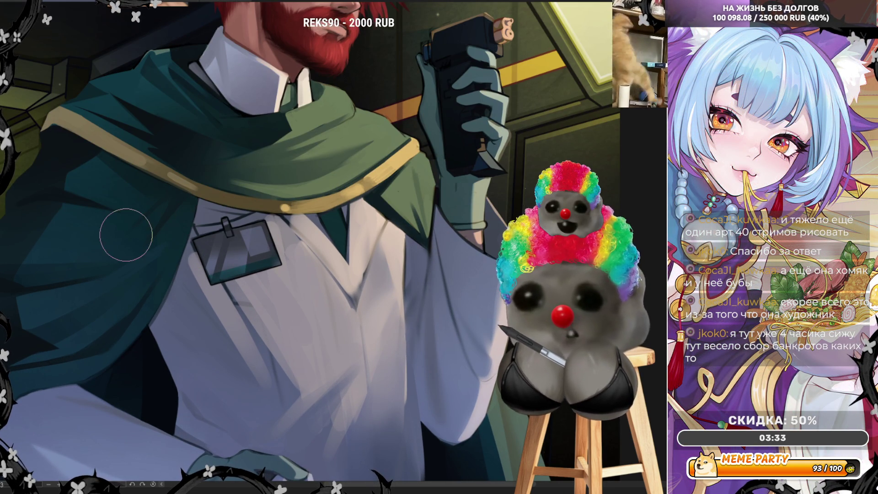
key("bracketleft")
key("bracketleft")
key("bracketleft")
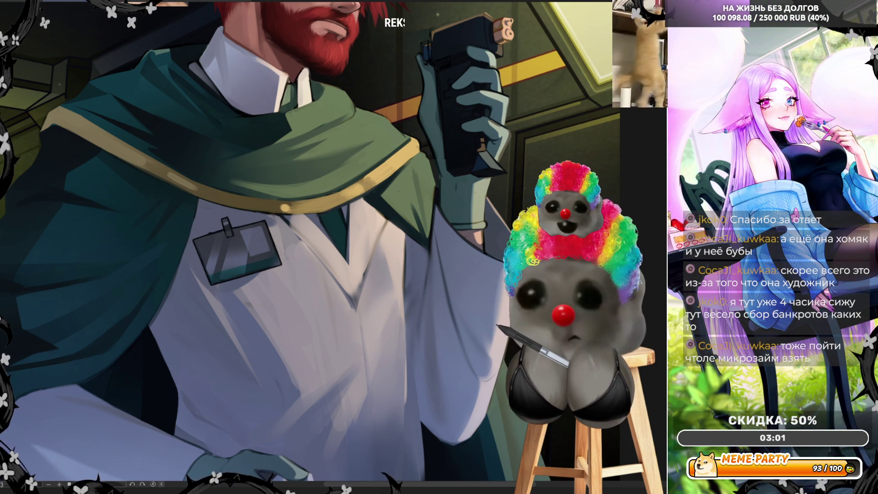
key("h")
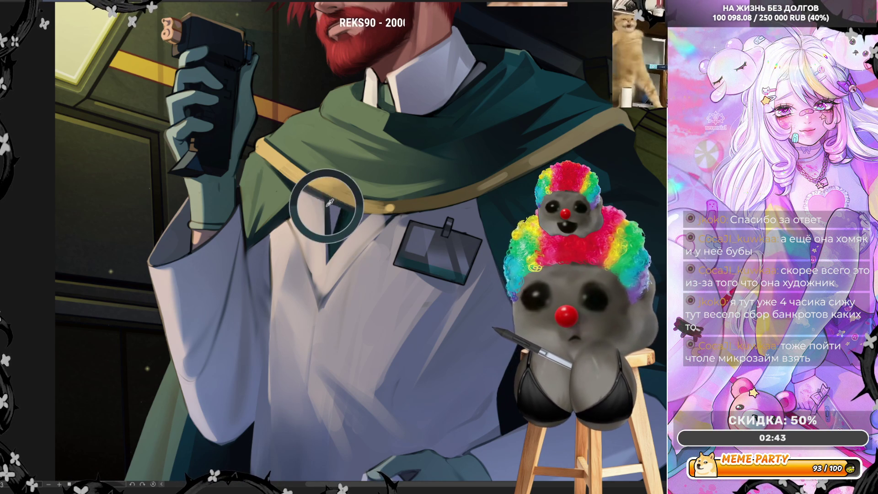
- Clear the collar selection and lasso an area of the coat below the cape
left_click_drag(327, 206, 335, 278)
key("ctrl+z")
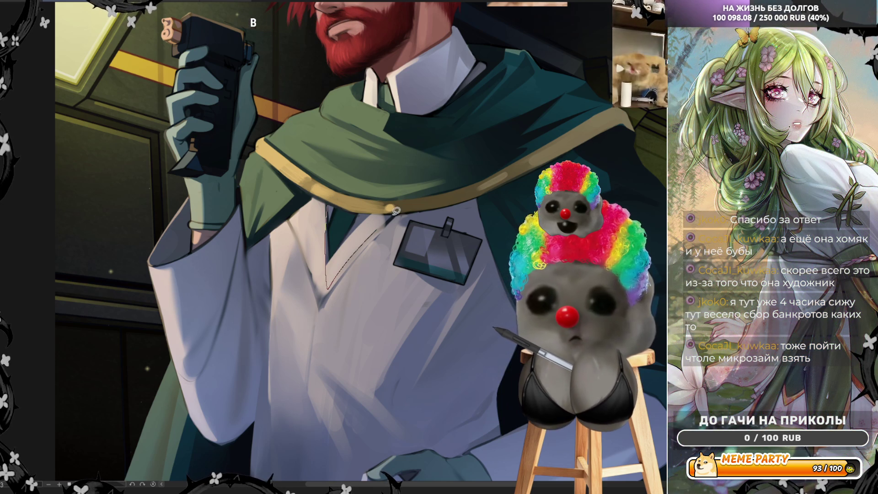
key("ctrl+d")
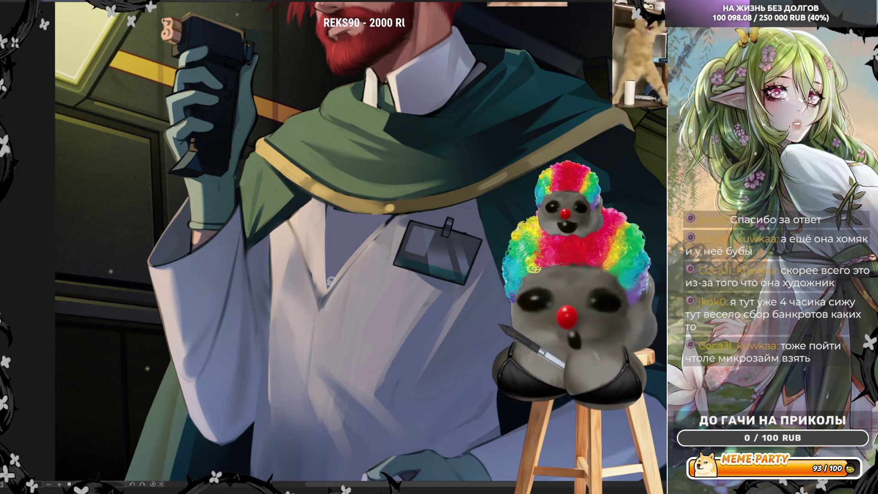
mouse_move(330, 280)
left_mouse_down()
mouse_move(328, 287)
mouse_move(326, 206)
mouse_move(366, 230)
mouse_move(365, 255)
left_mouse_up()
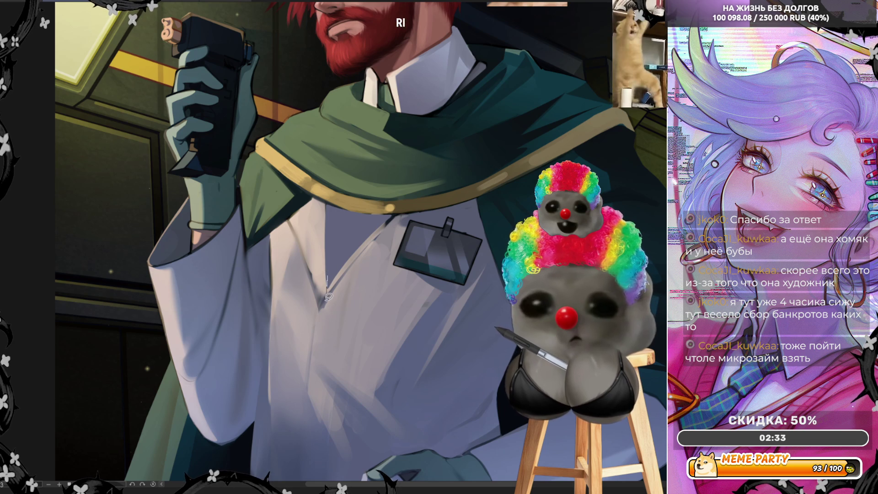
mouse_move(416, 203)
left_mouse_down()
mouse_move(405, 225)
mouse_move(368, 214)
left_mouse_up()
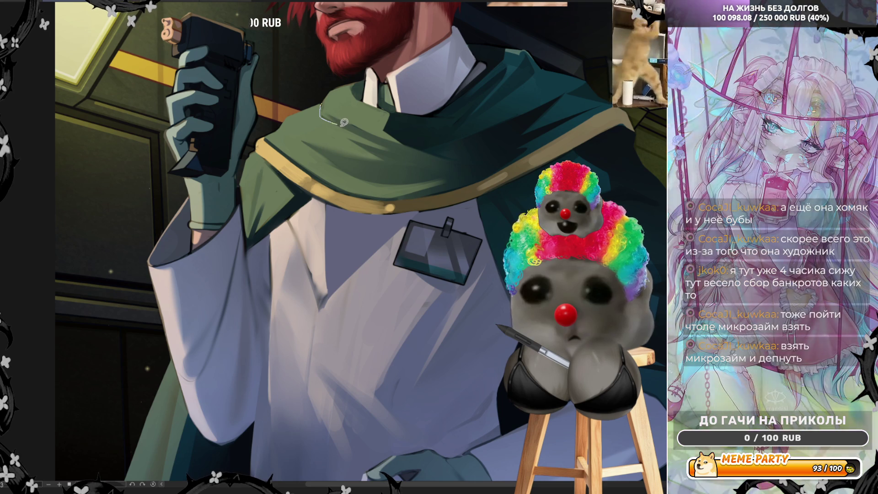
- Add a light outline near the cape collar and lasso a selection along the cape edge
left_click_drag(336, 88, 321, 101)
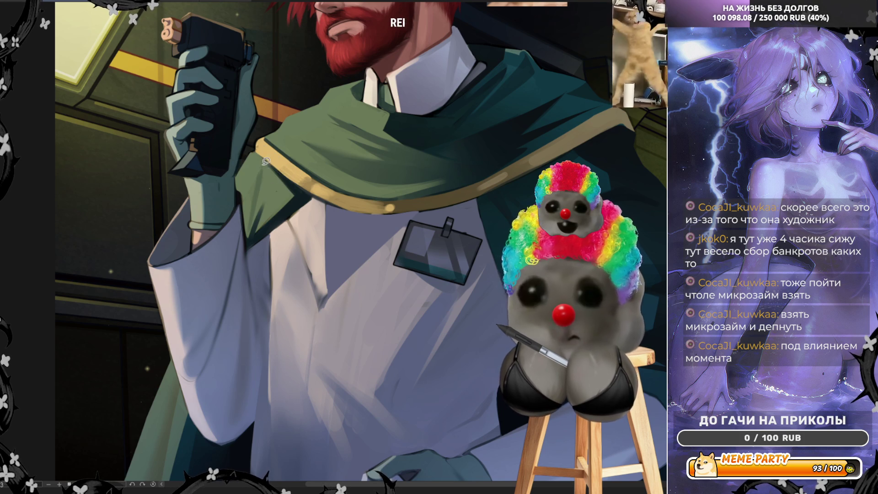
left_click_drag(264, 167, 273, 214)
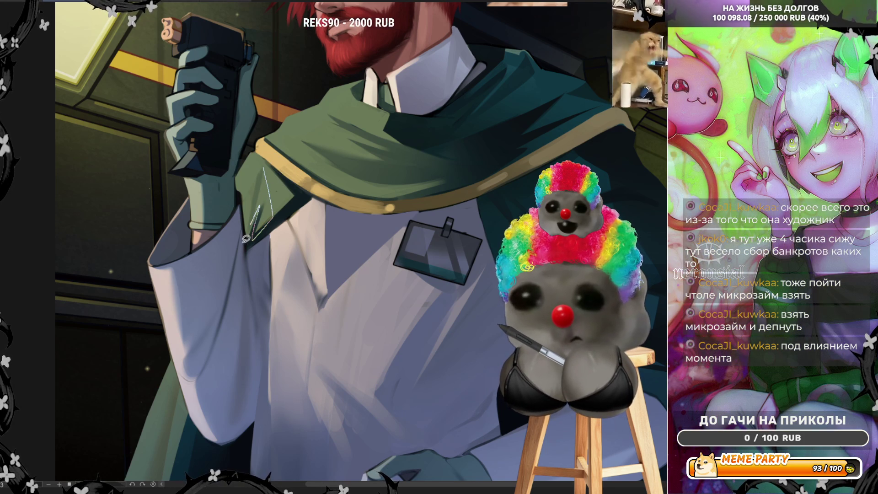
key("ctrl+z")
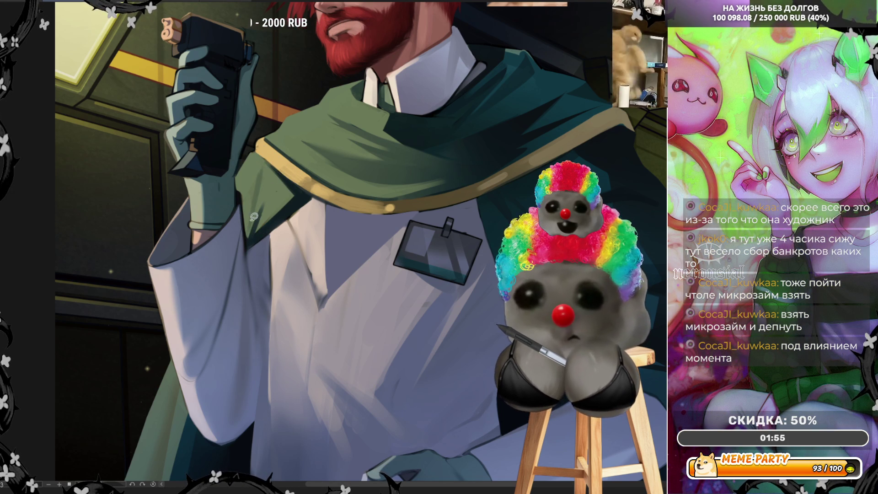
mouse_move(260, 154)
left_mouse_down()
mouse_move(263, 224)
mouse_move(251, 244)
left_mouse_up()
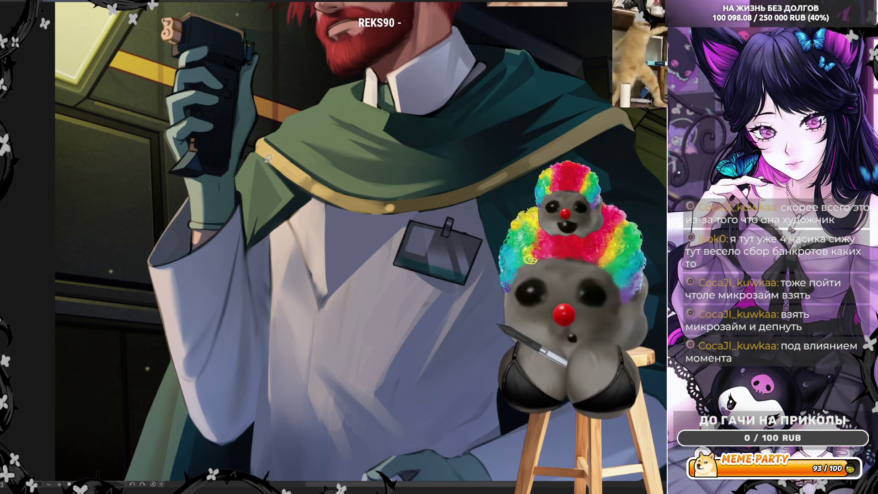
mouse_move(258, 155)
left_mouse_down()
mouse_move(277, 181)
mouse_move(311, 197)
mouse_move(261, 149)
left_mouse_up()
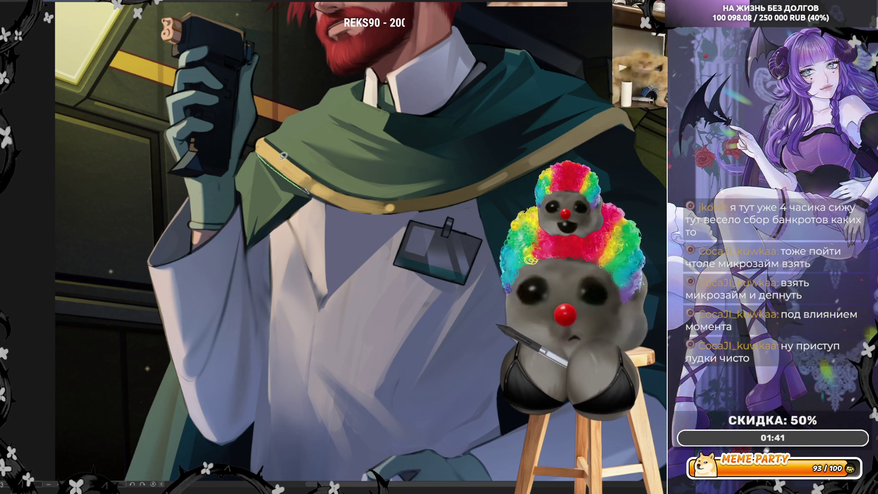
left_click(283, 156)
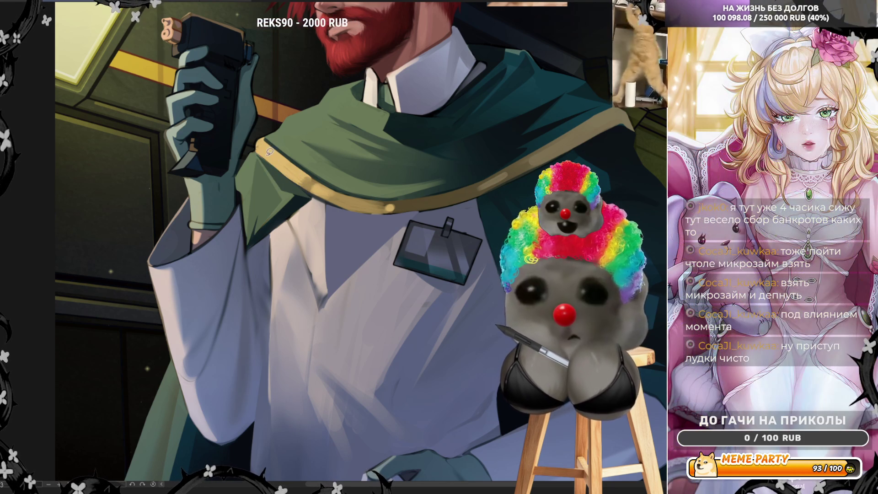
left_click_drag(270, 152, 291, 178)
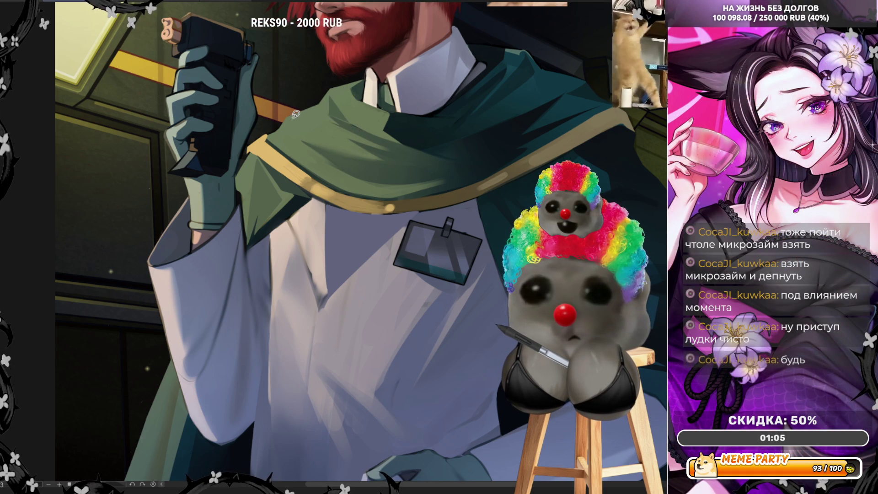
- Paint a light stroke on the green cloak, discarding the extra collar stroke
left_click_drag(293, 120, 300, 130)
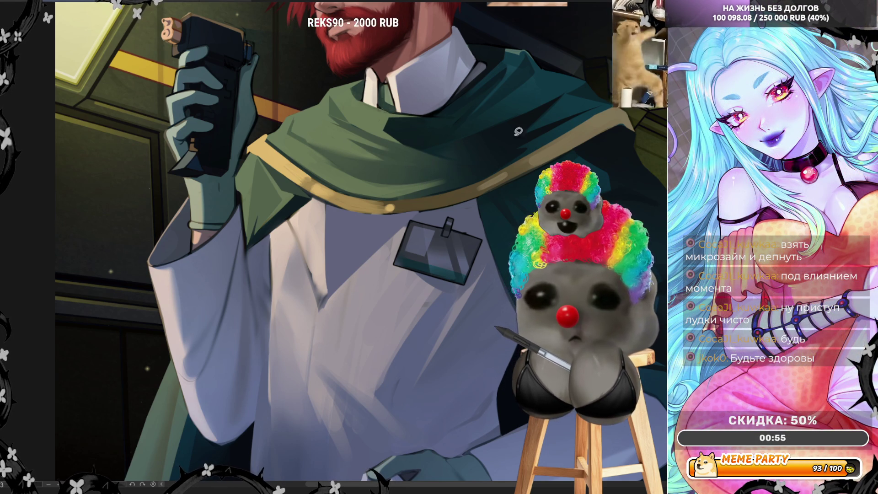
left_click_drag(495, 75, 457, 104)
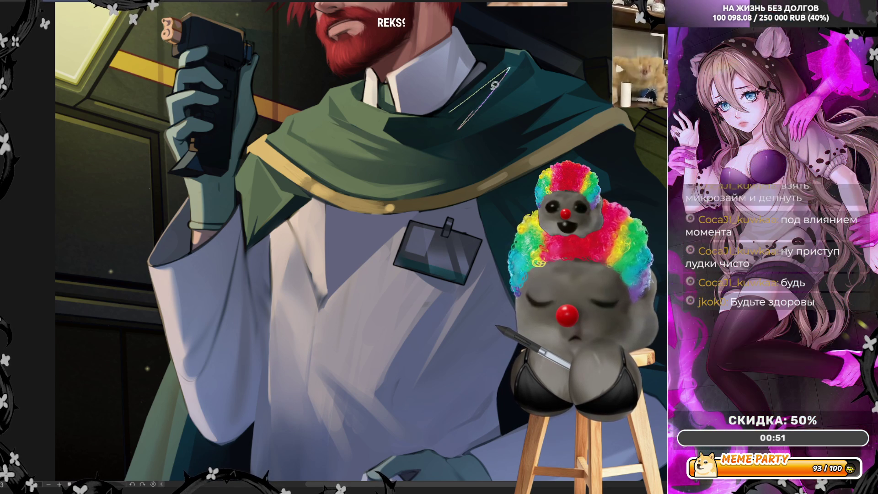
key("ctrl+z")
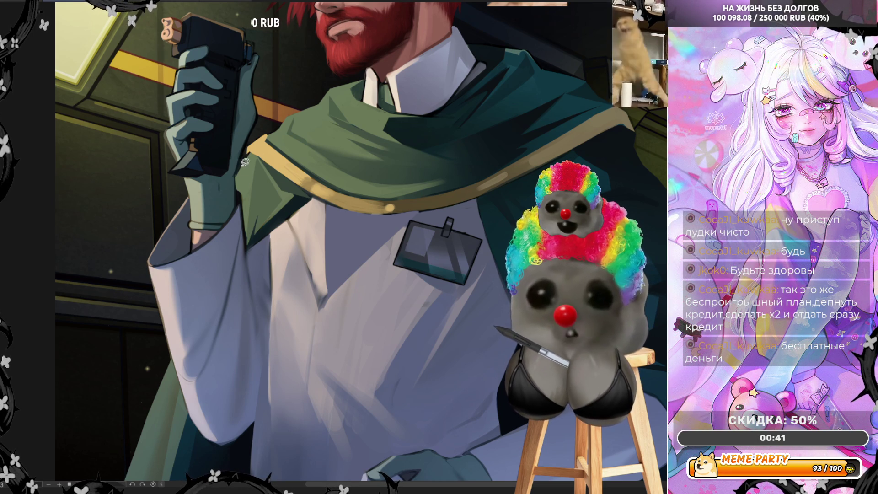
- Mirror the view, lasso a shirt area near the badge, and fill it with a lighter tone
key("m")
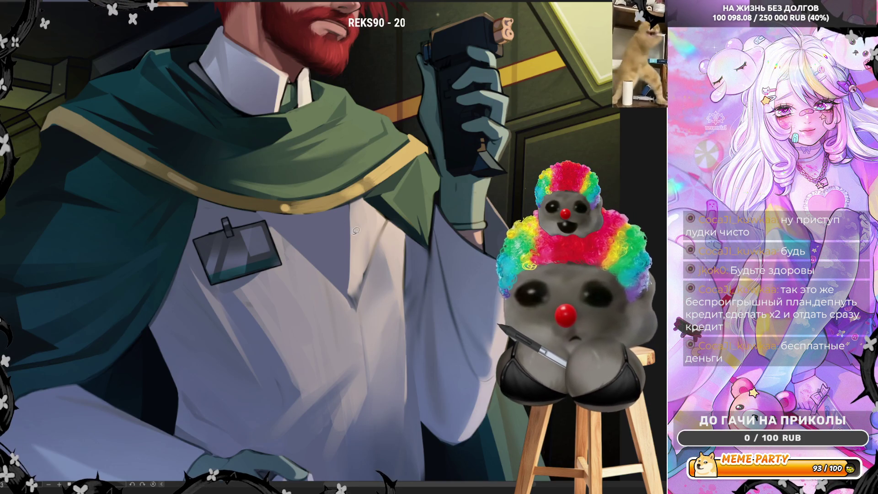
left_click_drag(267, 220, 346, 286)
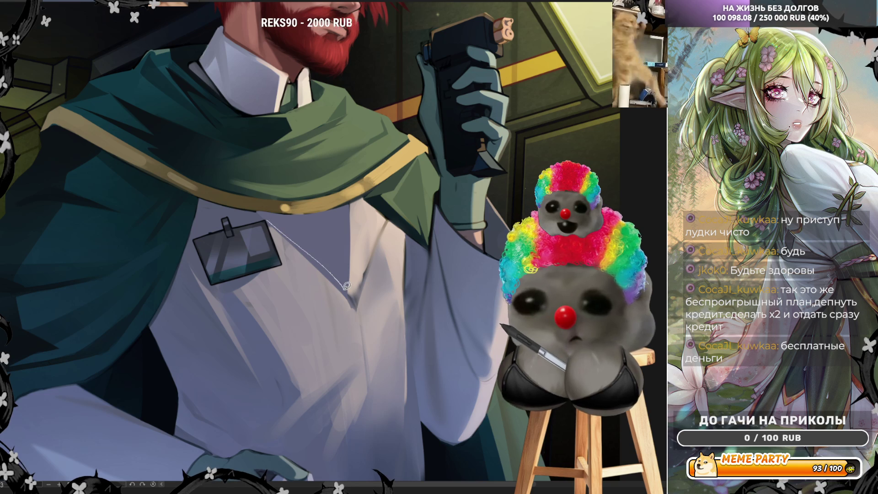
key("ctrl+z")
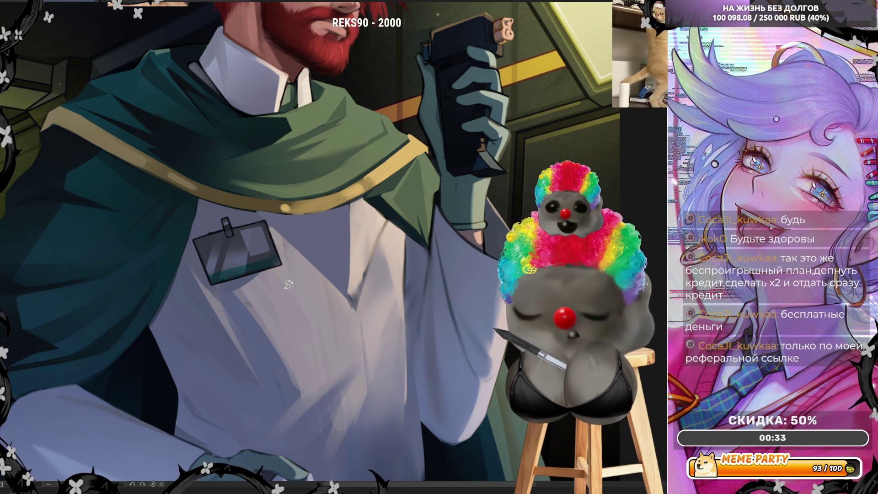
left_click_drag(264, 215, 349, 290)
left_click_drag(320, 209, 264, 214)
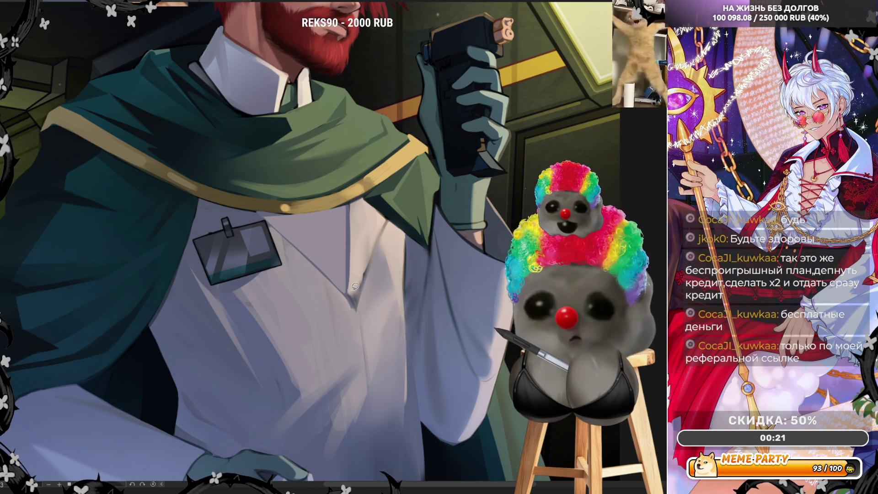
- Paint two dark fold lines on the white coat and restore normal orientation
left_click_drag(351, 294, 386, 211)
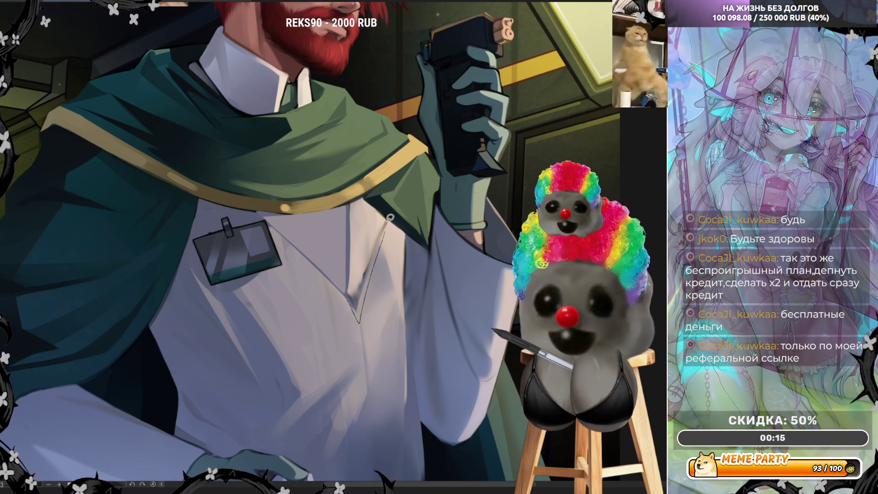
left_click_drag(361, 319, 361, 301)
key("h")
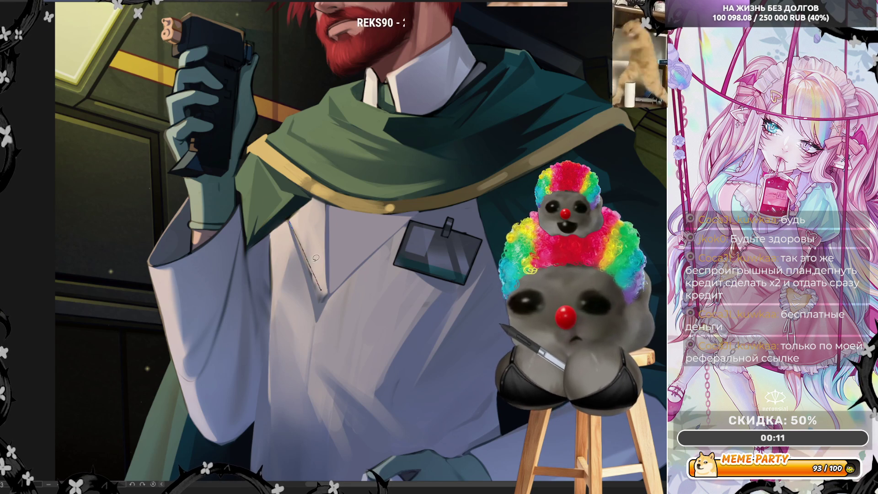
- Add a faint light stroke on the coat edge, undoing several trial coat strokes
key("ctrl+z")
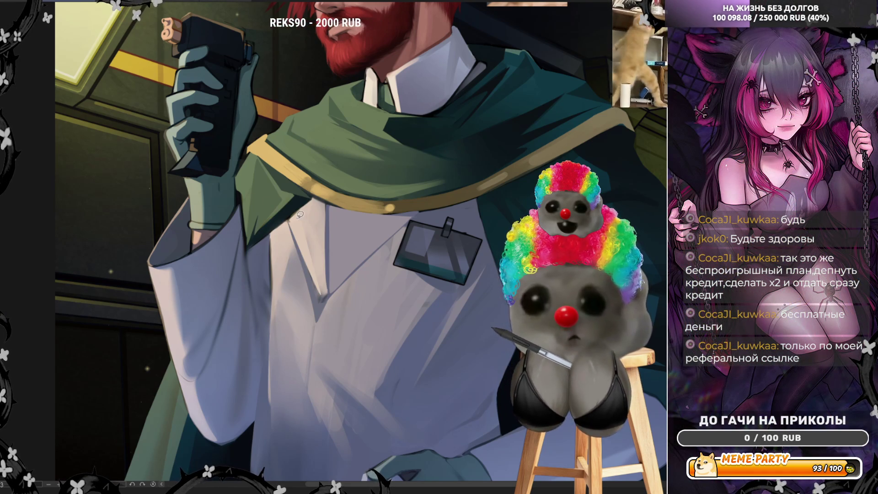
mouse_move(300, 214)
left_mouse_down()
mouse_move(290, 217)
mouse_move(306, 200)
left_mouse_up()
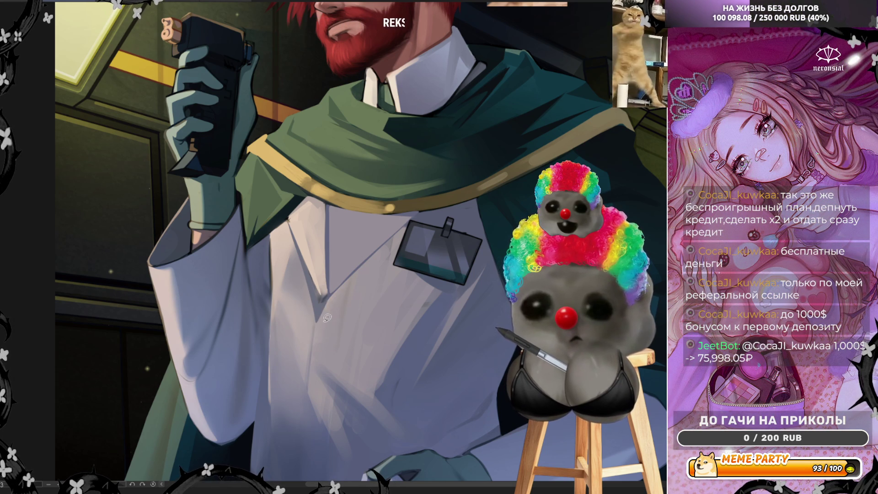
left_click_drag(327, 299, 324, 434)
key("ctrl+z")
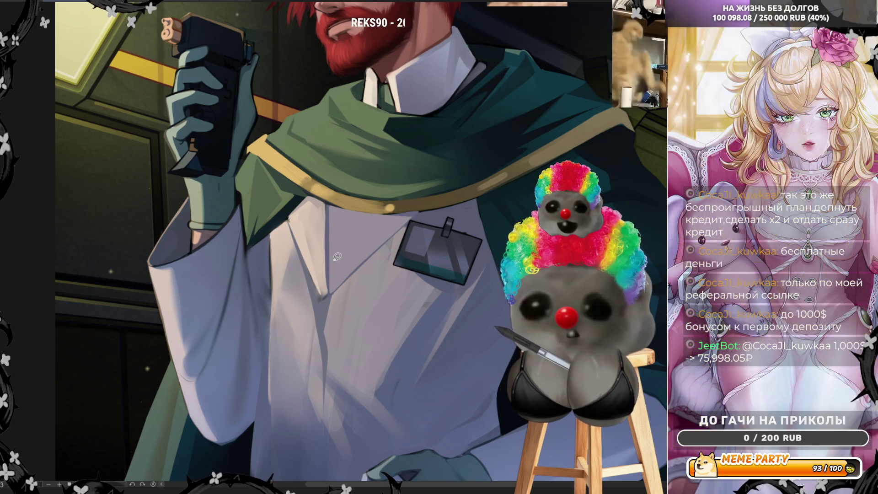
left_click_drag(290, 221, 327, 305)
key("ctrl+z")
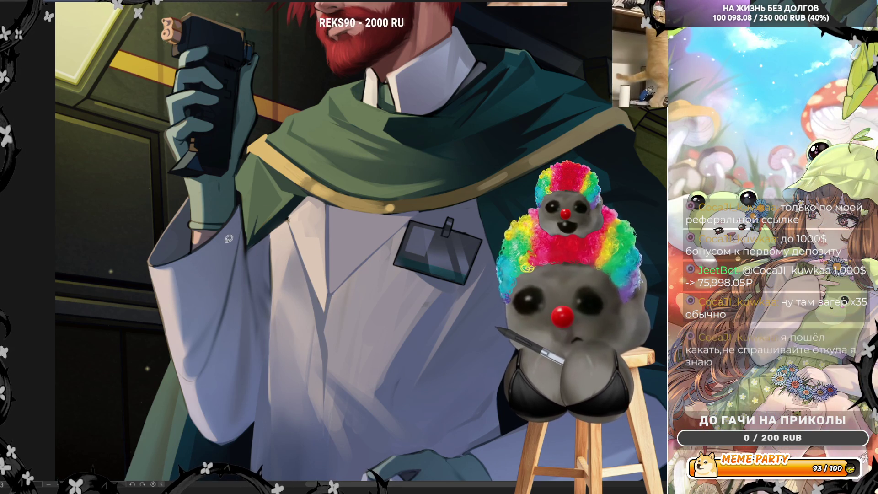
left_click_drag(276, 259, 288, 216)
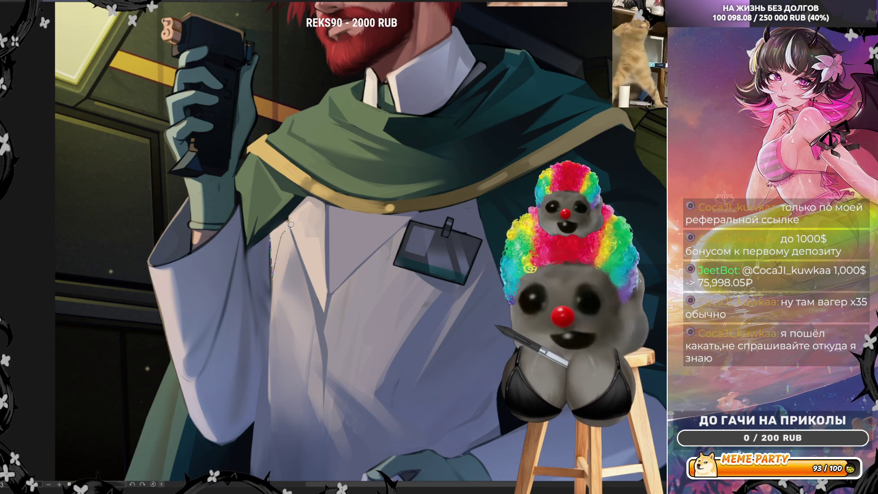
key("ctrl+z")
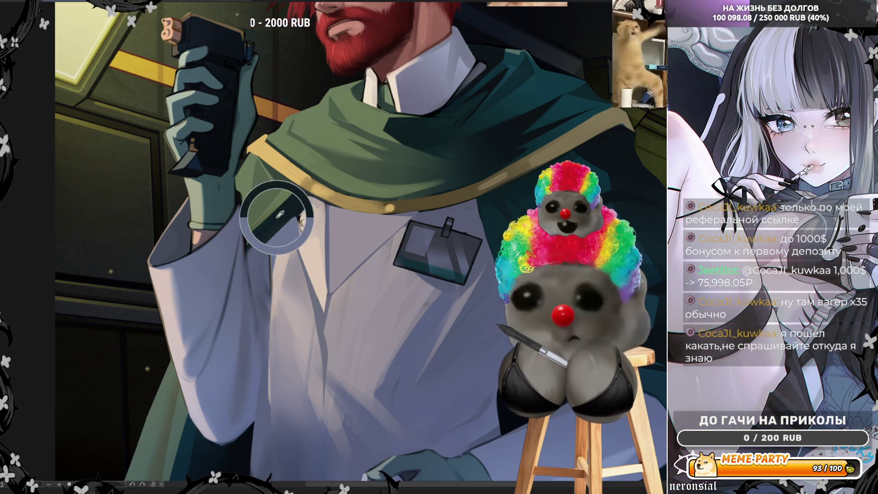
- Sample colours from the coat and painting, and outline an area on the green cape
left_click_drag(277, 217, 264, 235)
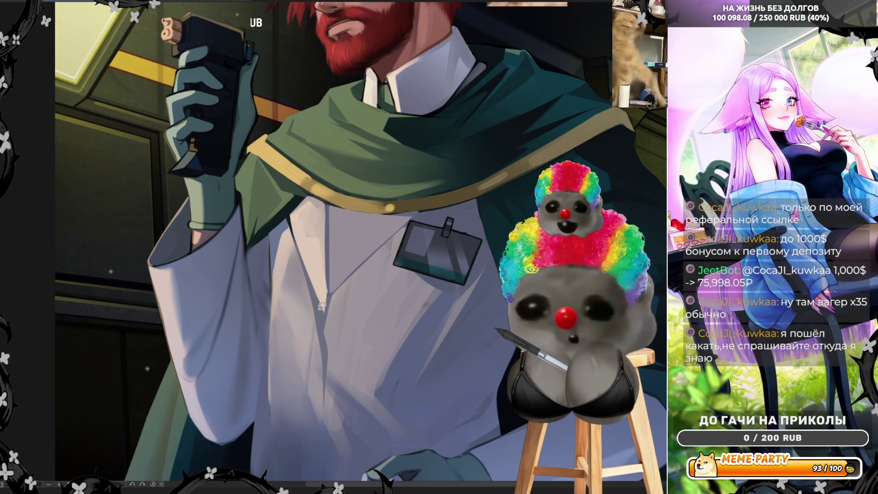
left_click(453, 176, "alt")
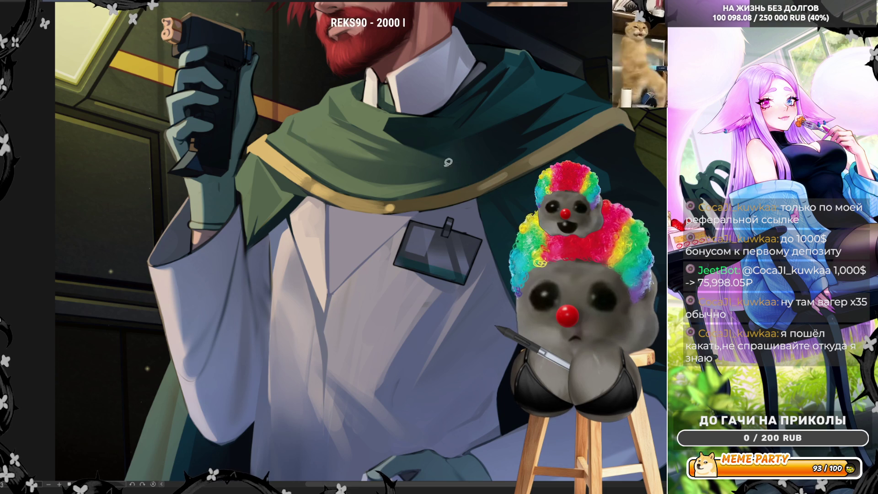
mouse_move(384, 174)
left_mouse_down()
mouse_move(414, 179)
mouse_move(469, 163)
left_mouse_up()
left_click_drag(342, 163, 346, 175)
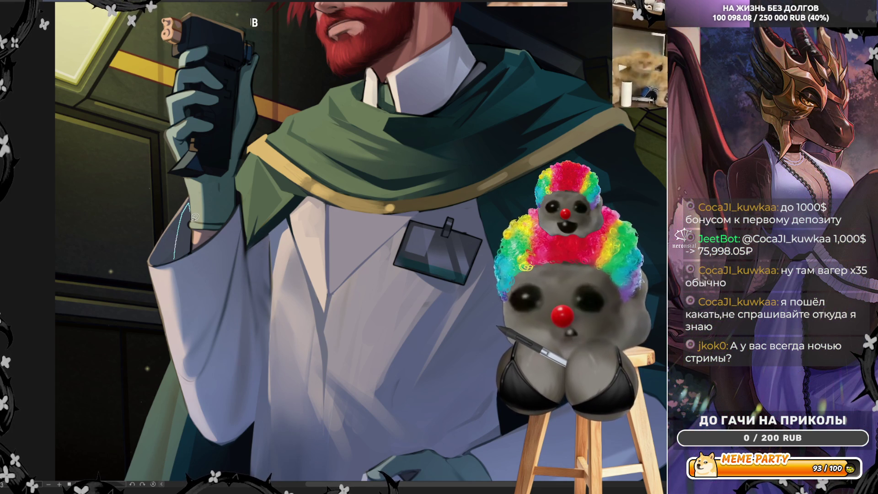
- Paint a dark shadow along the raised sleeve's fold, removing the stray white line
left_click_drag(194, 248, 192, 251)
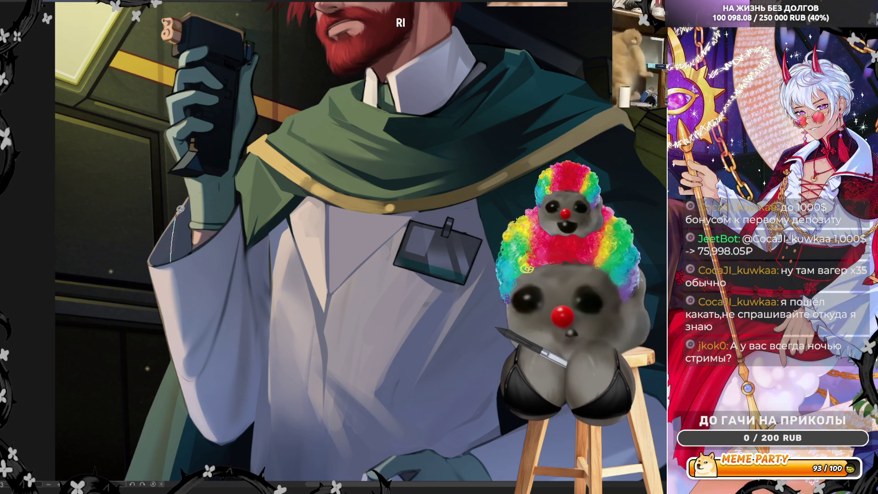
mouse_move(174, 261)
left_mouse_down()
mouse_move(190, 200)
mouse_move(194, 222)
left_mouse_up()
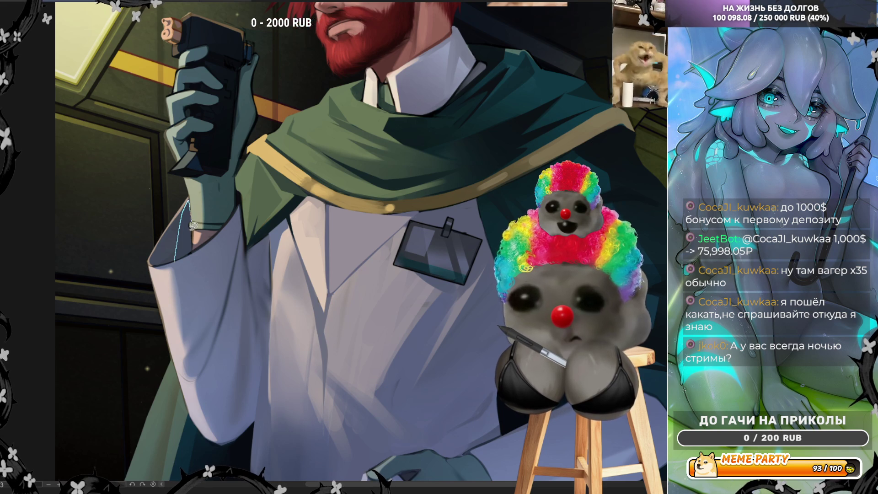
left_click_drag(179, 256, 183, 254)
left_click_drag(185, 223, 162, 262)
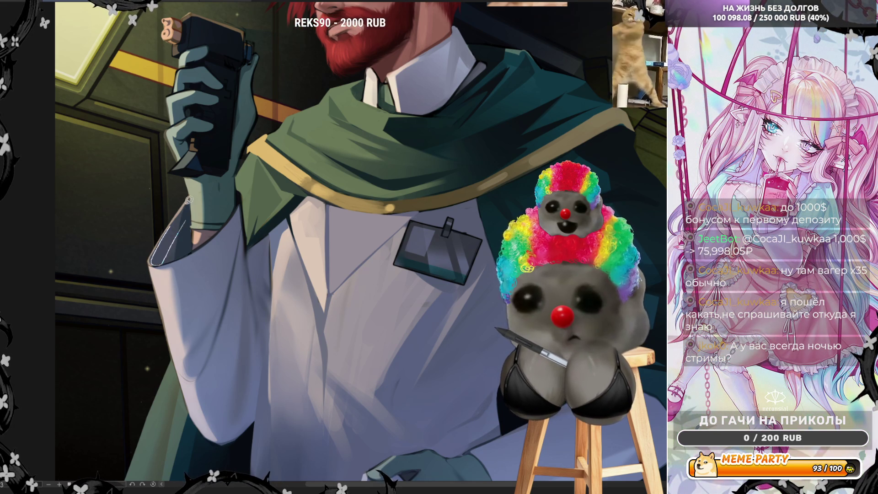
key("ctrl+z")
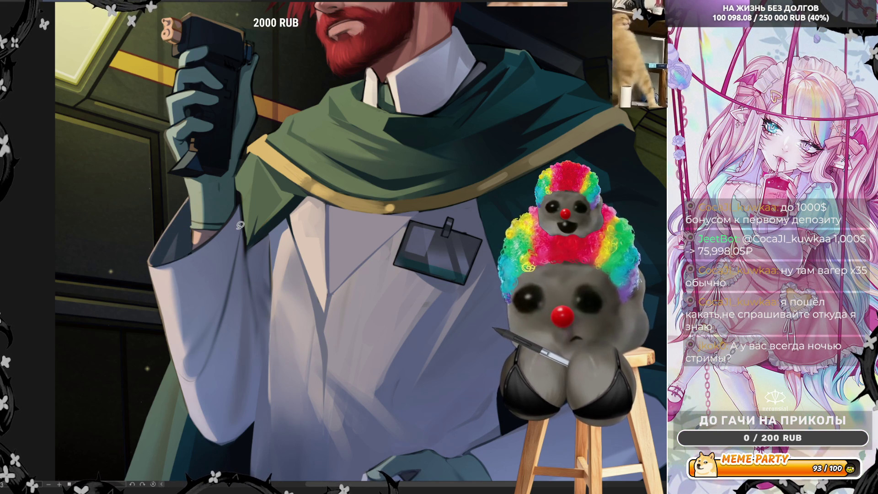
- Draw a thin dark line across the lab coat front, discarding a trial white highlight stroke
scroll(323, 264, "down", 3)
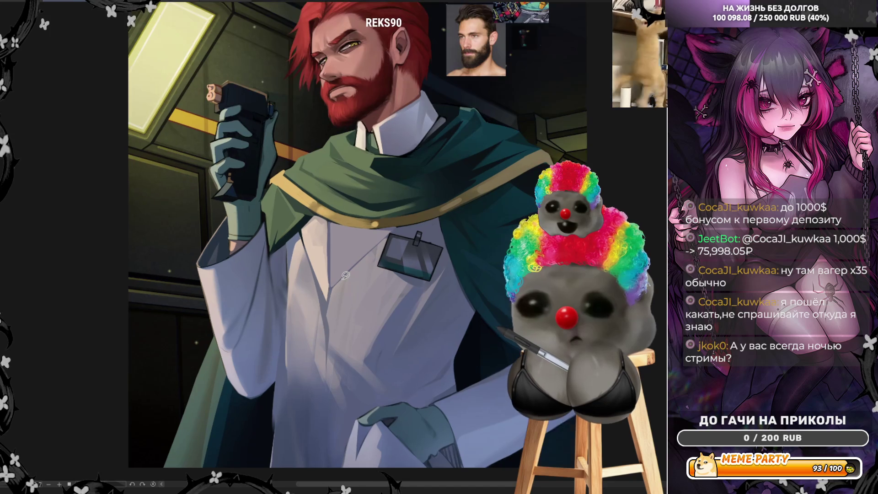
scroll(345, 275, "up", 2)
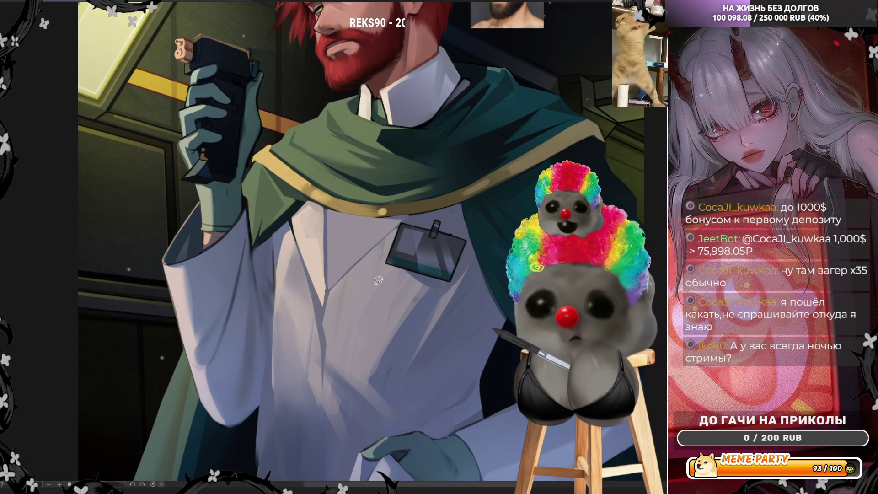
left_click_drag(325, 321, 423, 258)
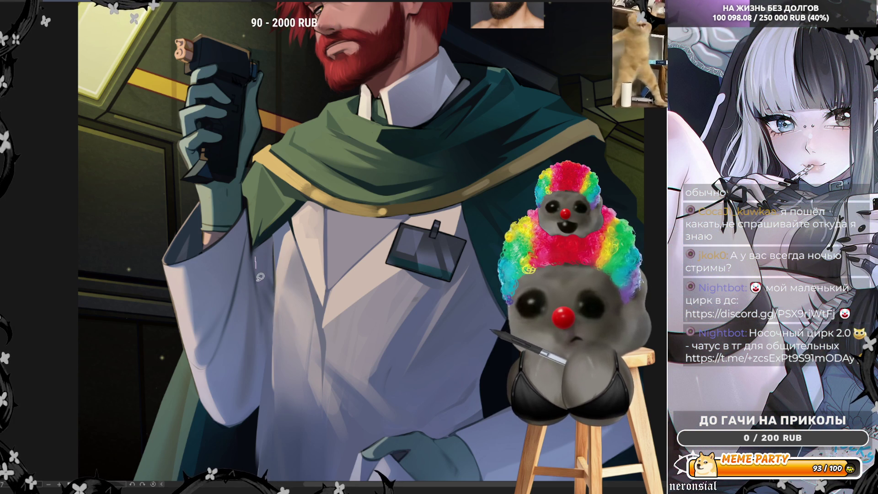
left_click_drag(261, 276, 273, 291)
key("ctrl+z")
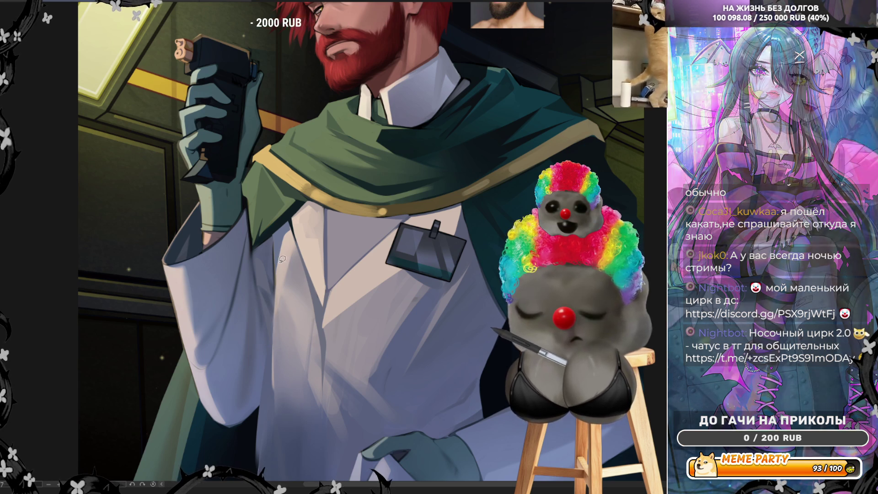
mouse_move(281, 229)
left_mouse_down()
mouse_move(276, 237)
mouse_move(293, 217)
left_mouse_up()
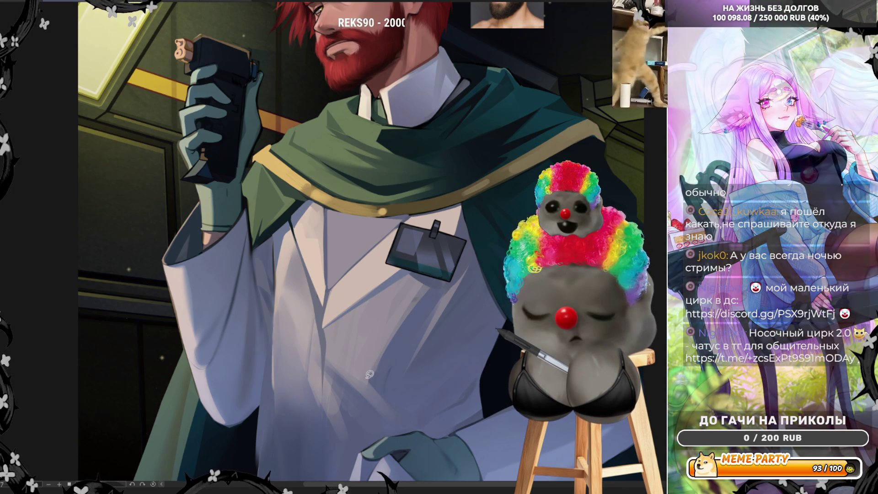
key("ctrl+minus")
- With the view mirrored, lasso-fill the tie below the collar in dark green, then deselect
key("ctrl+minus")
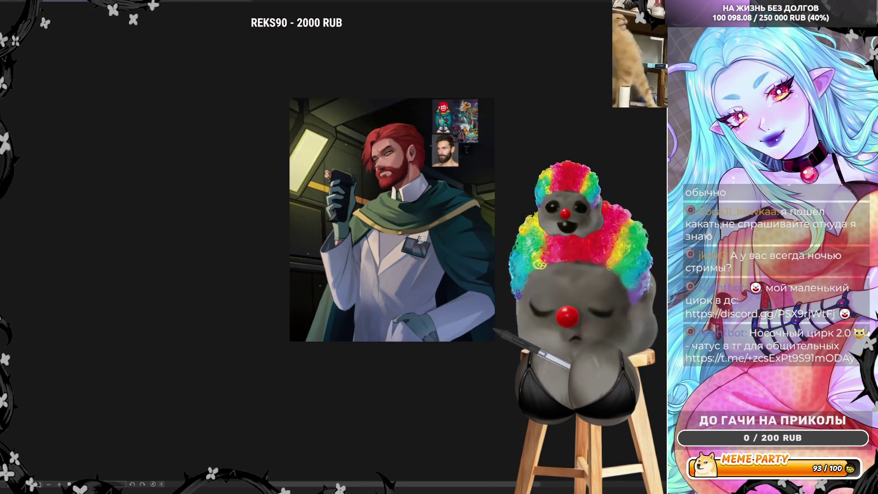
key("ctrl+plus")
key("ctrl+plus")
key("ctrl+minus")
key("ctrl+minus")
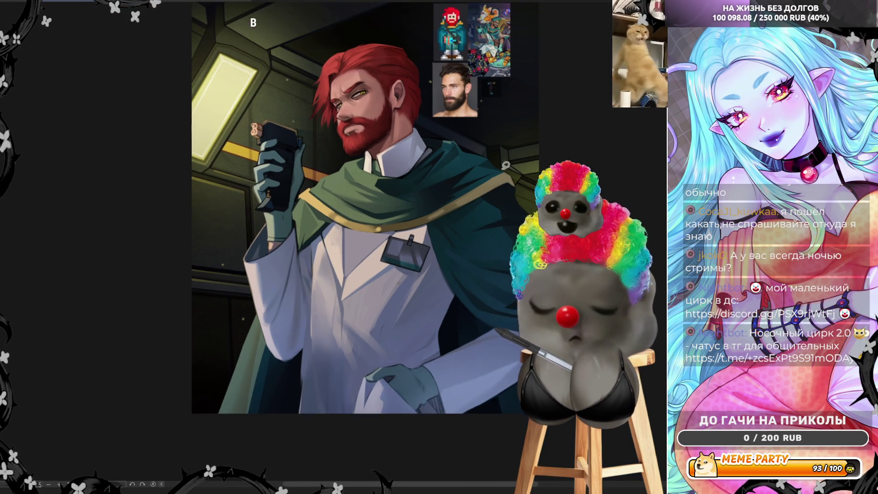
key("ctrl+plus")
key("h")
key("ctrl+plus")
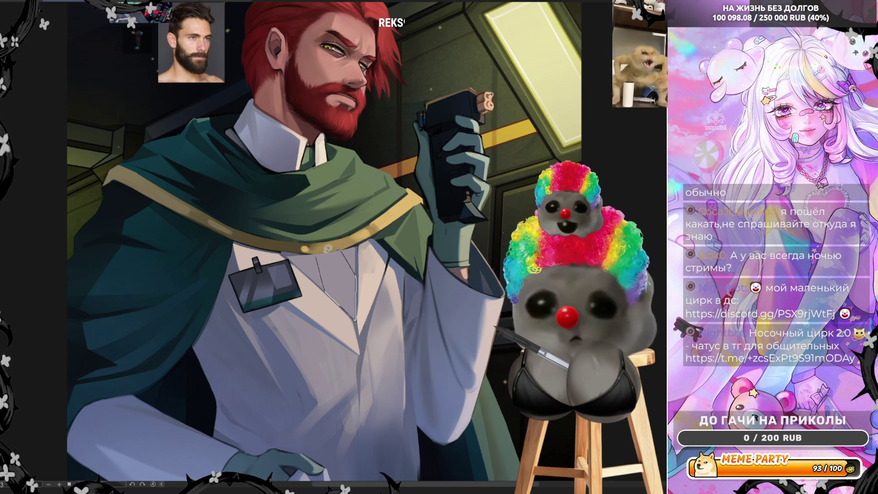
left_click_drag(328, 249, 319, 249)
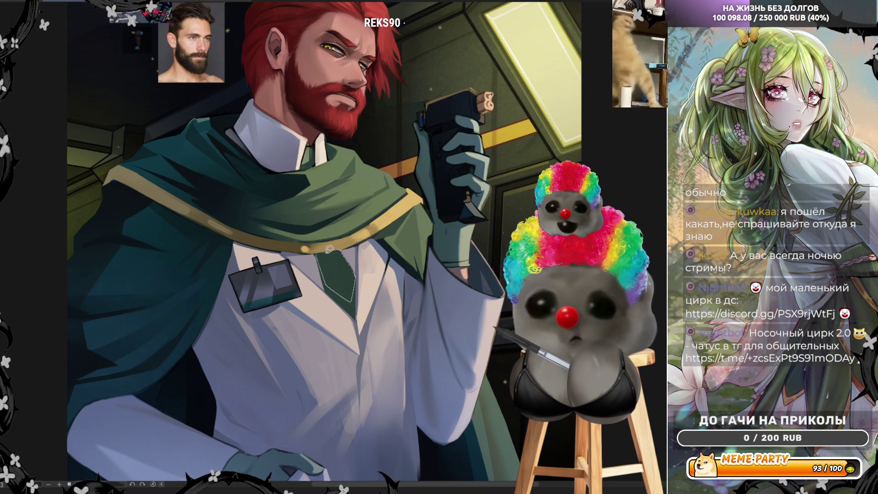
key("ctrl+d")
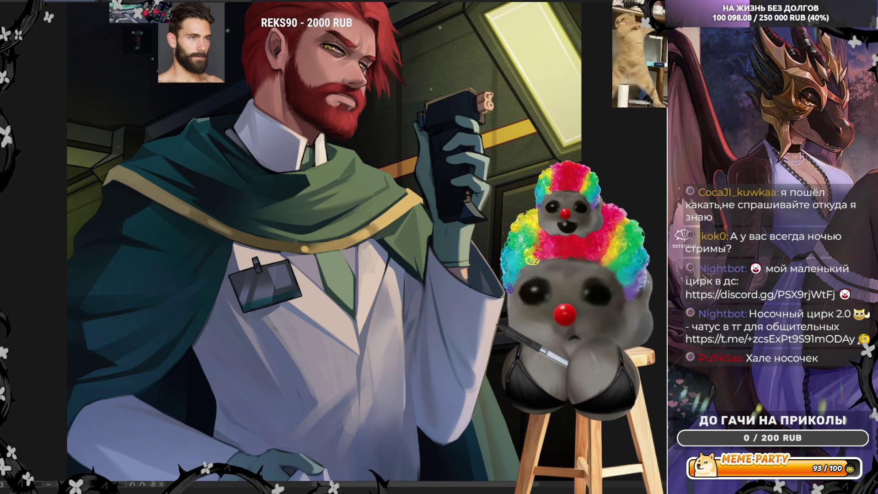
key("h")
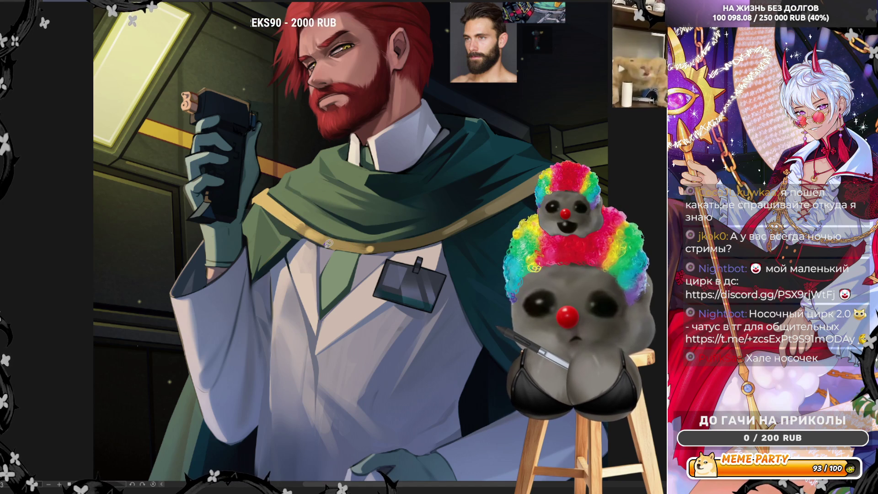
left_click_drag(324, 243, 371, 249)
key("ctrl+z")
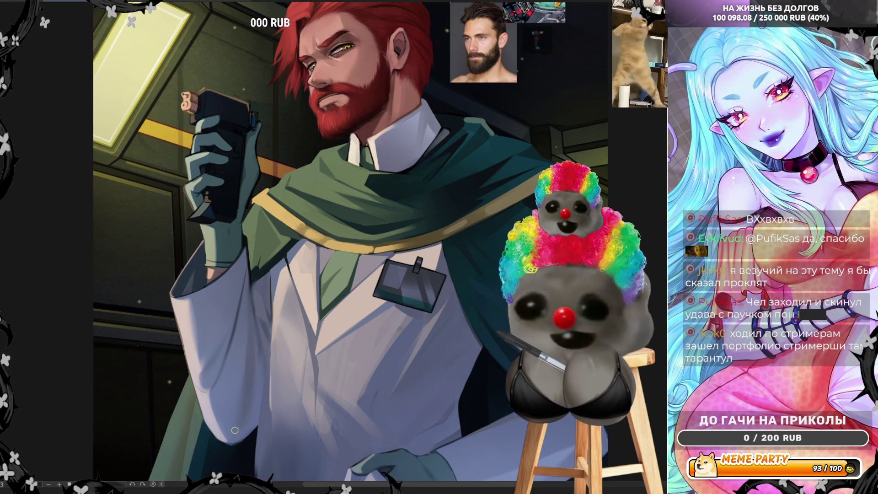
scroll(276, 337, "down", 3)
scroll(291, 425, "up", 3)
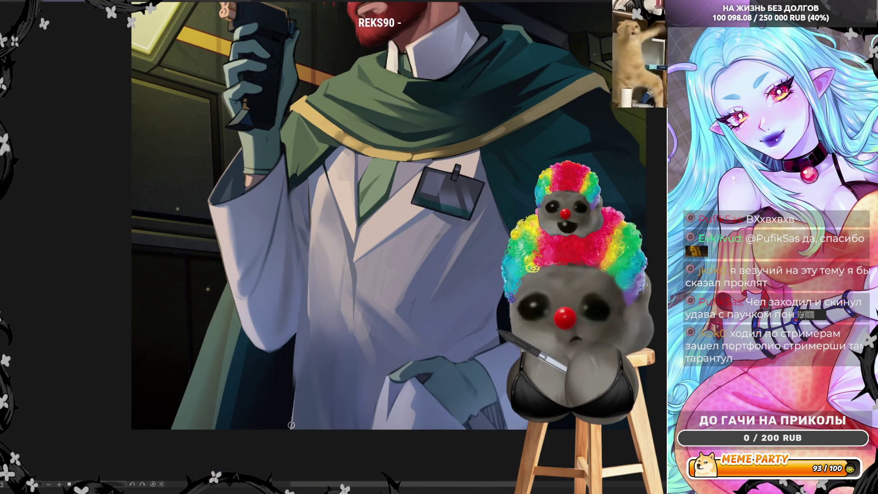
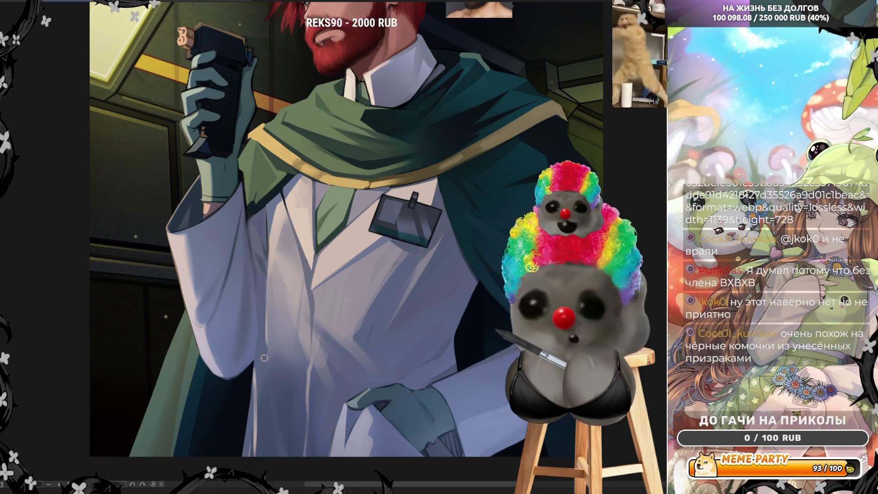
- Fit the whole painting of the red-bearded man to the window with Ctrl+0
key("ctrl+0")
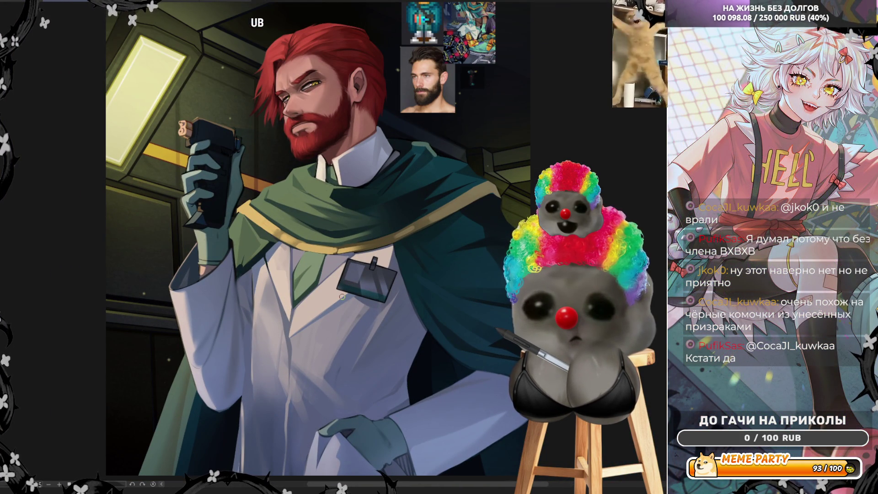
- Zoom in close on the white lab coat, green cape and gloved hands
scroll(341, 296, "down", 3)
scroll(322, 340, "up", 5)
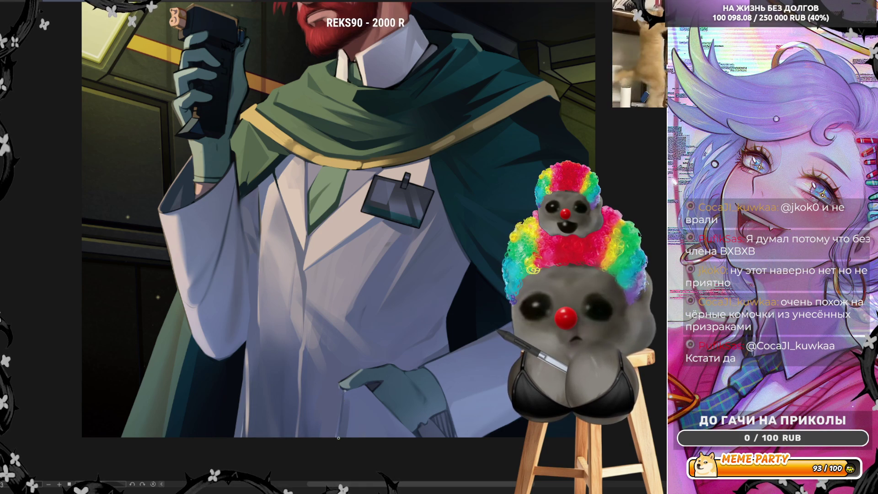
- Undo the thin white drip stroke below the lower glove
key("ctrl+z")
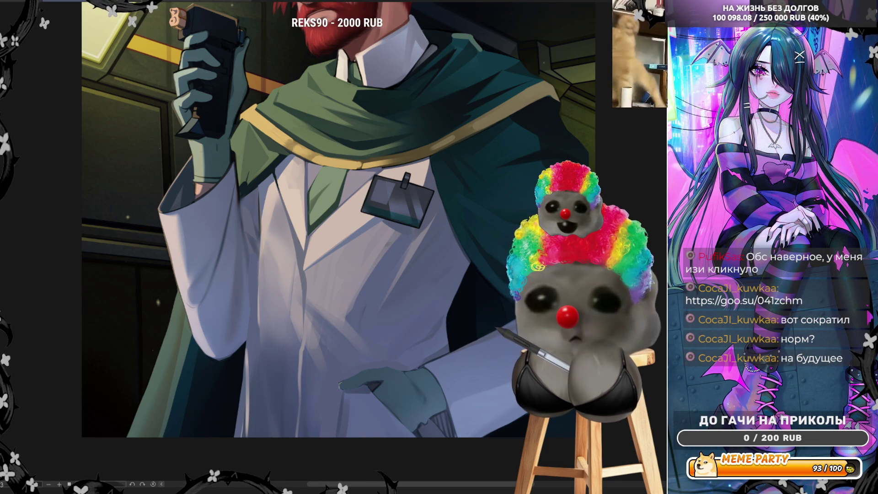
- Zoom out and mirror the whole painting left-to-right to check the composition
scroll(338, 220, "down", 3)
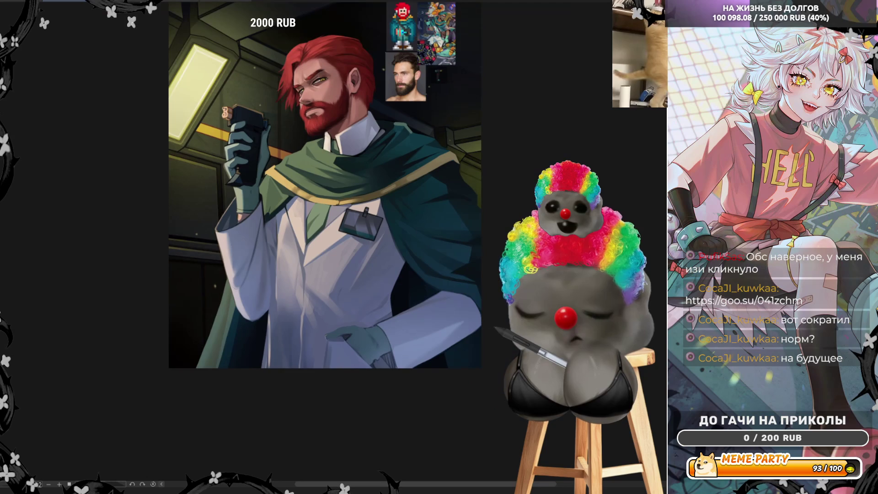
scroll(326, 211, "up", 1)
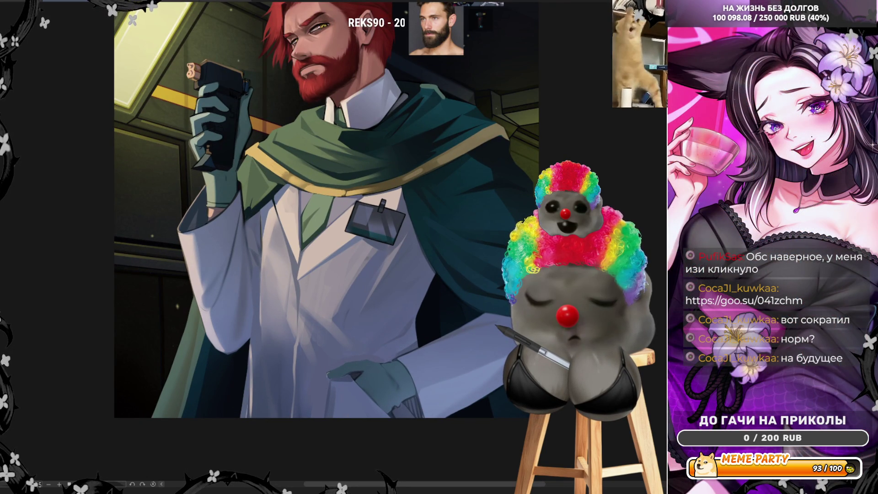
scroll(318, 224, "down", 2)
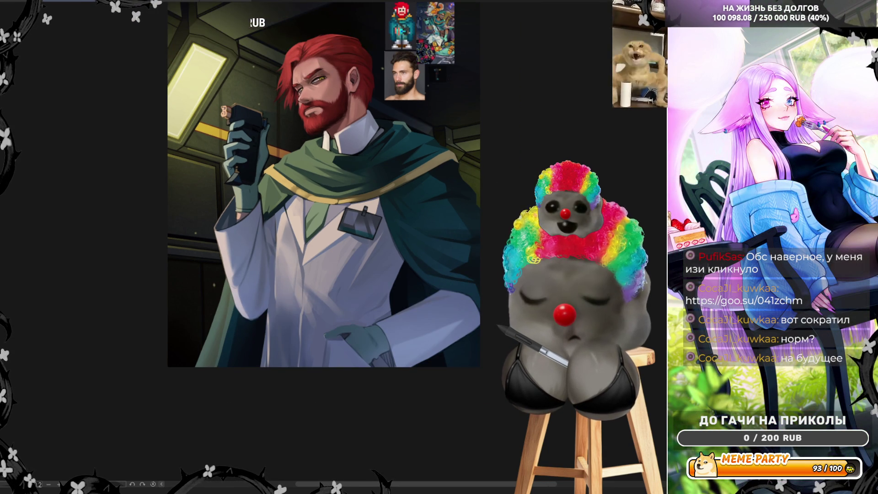
key("m")
scroll(413, 231, "down", 2)
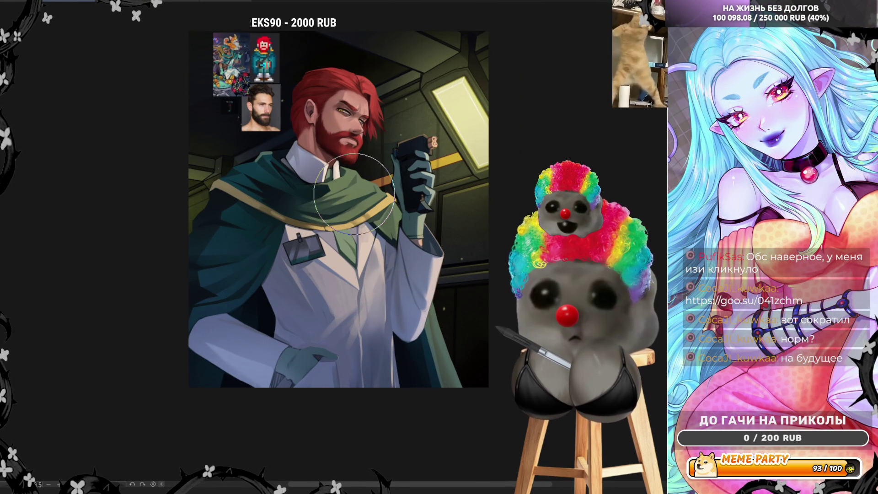
- Zoom in on the lab coat and cape in the mirrored view
scroll(531, 368, "up", 1)
scroll(531, 368, "up", 3)
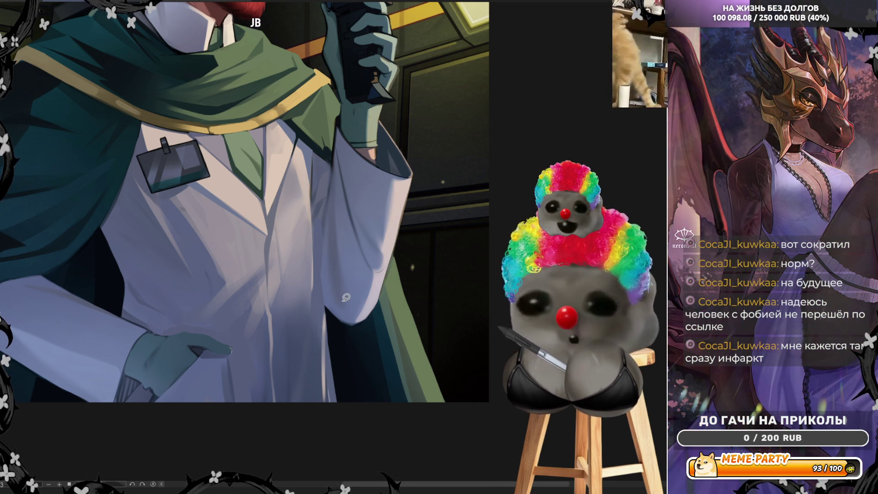
- Undo the two light cape-edge strokes and flip the painting back to normal orientation
key("ctrl+z")
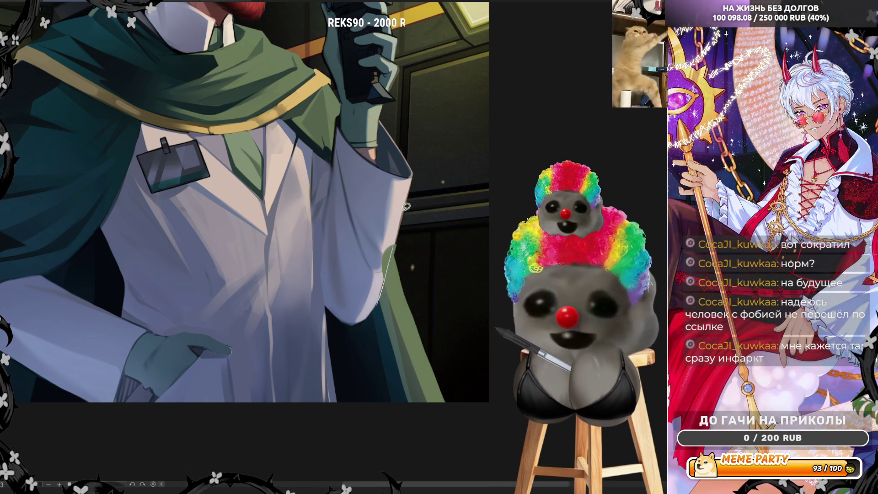
key("ctrl+z")
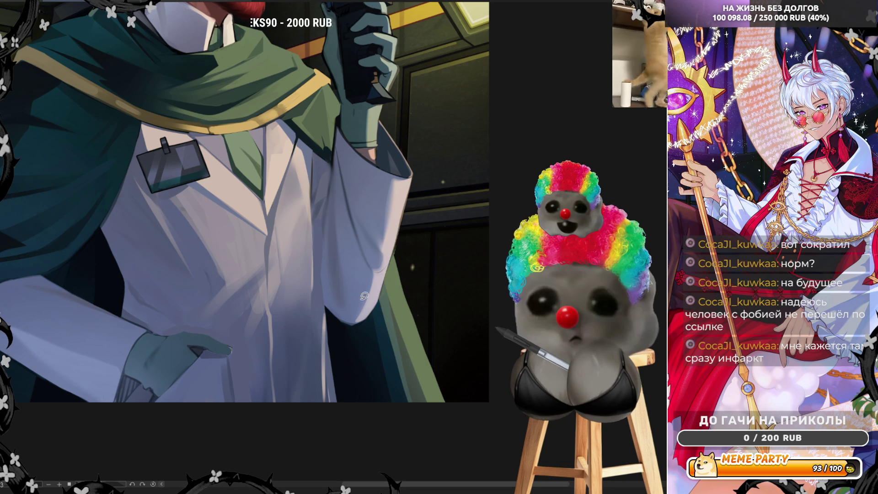
key("h")
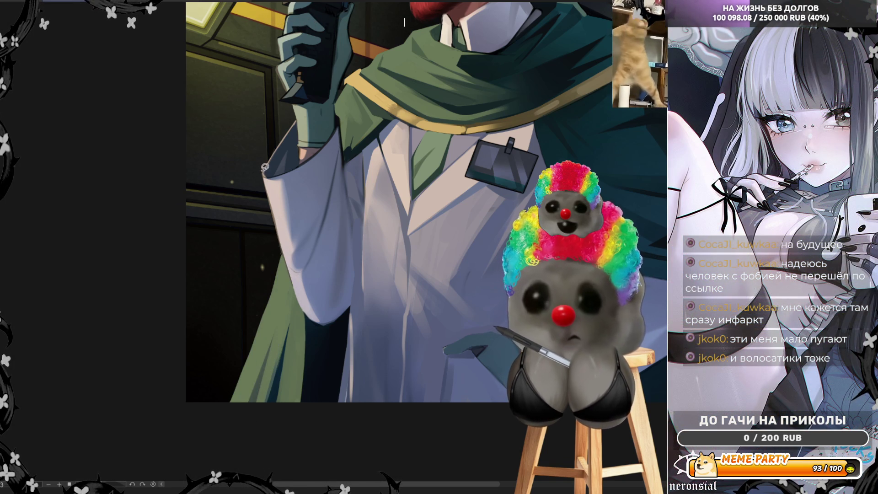
- Lasso-fill darker strips along the outer edge of the lab coat sleeve
mouse_move(293, 293)
left_mouse_down()
mouse_move(264, 380)
mouse_move(230, 412)
left_mouse_up()
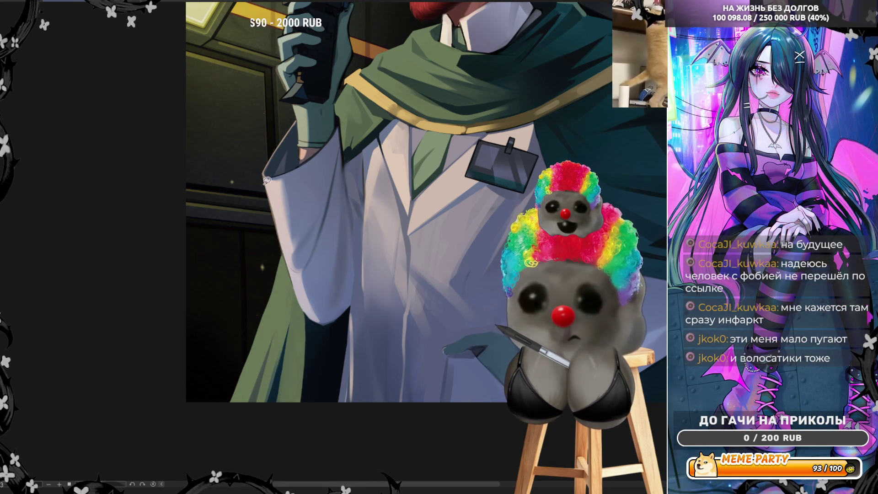
mouse_move(261, 174)
left_mouse_down()
mouse_move(296, 290)
mouse_move(264, 431)
left_mouse_up()
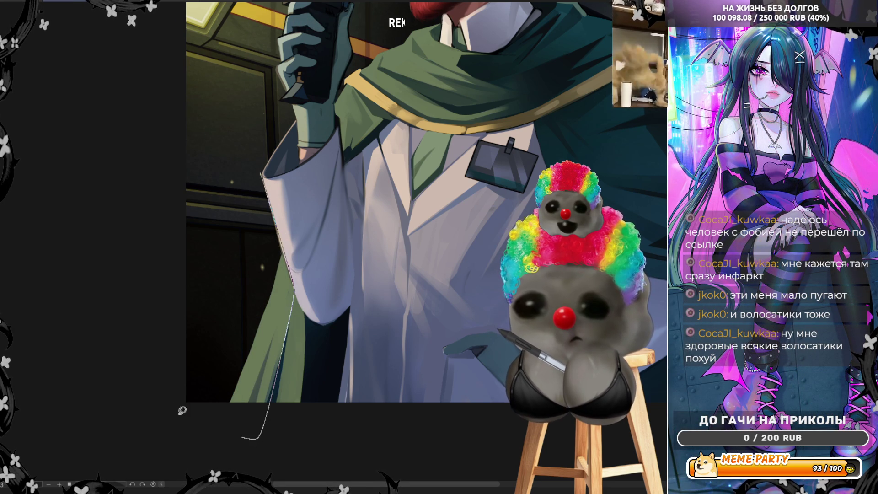
left_click_drag(182, 410, 182, 411)
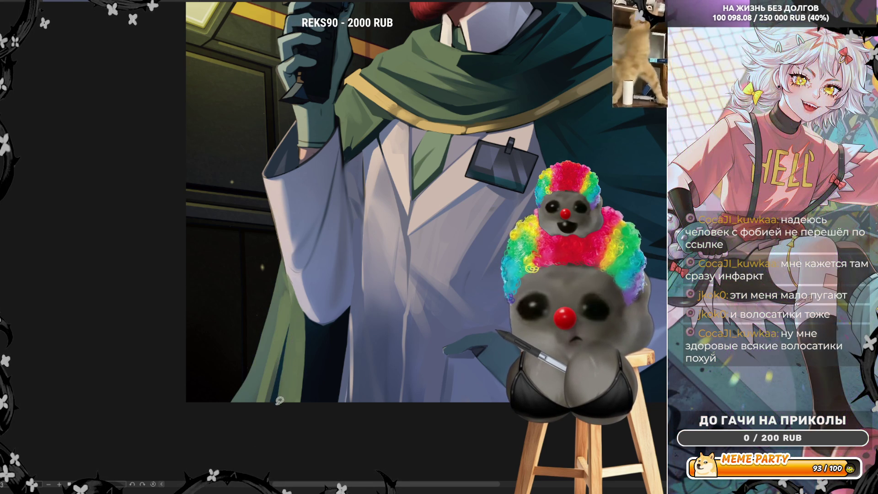
left_click_drag(275, 405, 286, 363)
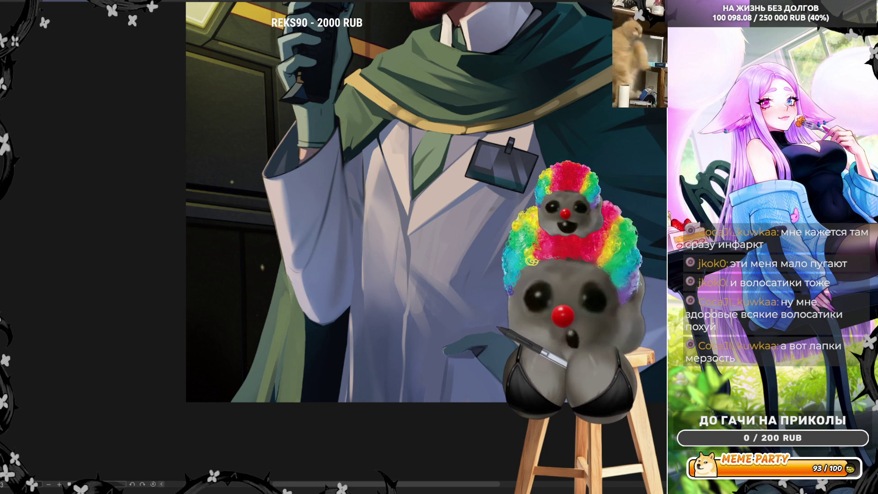
- Enlarge the brush, try coat-edge strokes and undo them, then mirror the canvas horizontally
key("bracketright")
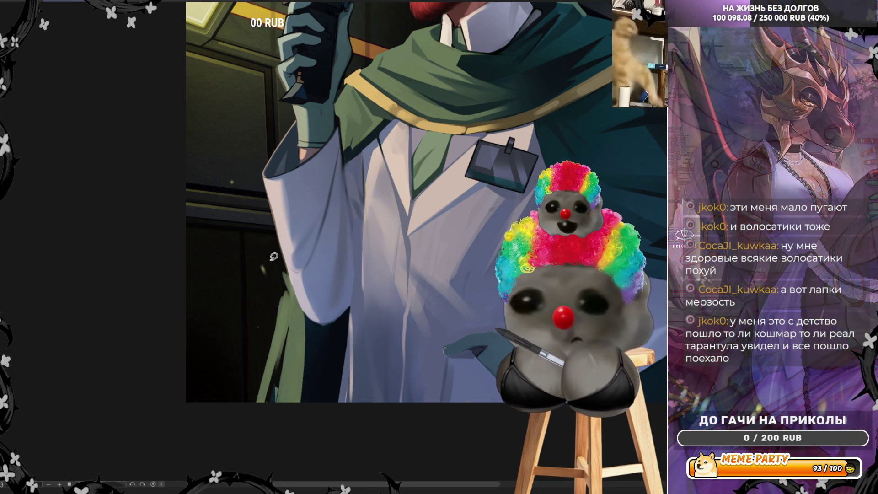
left_click_drag(274, 262, 294, 295)
key("ctrl+z")
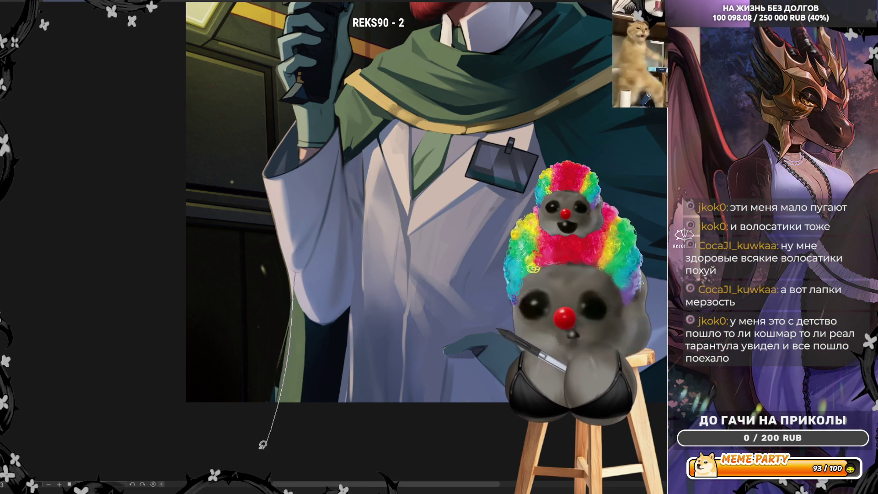
key("ctrl+z")
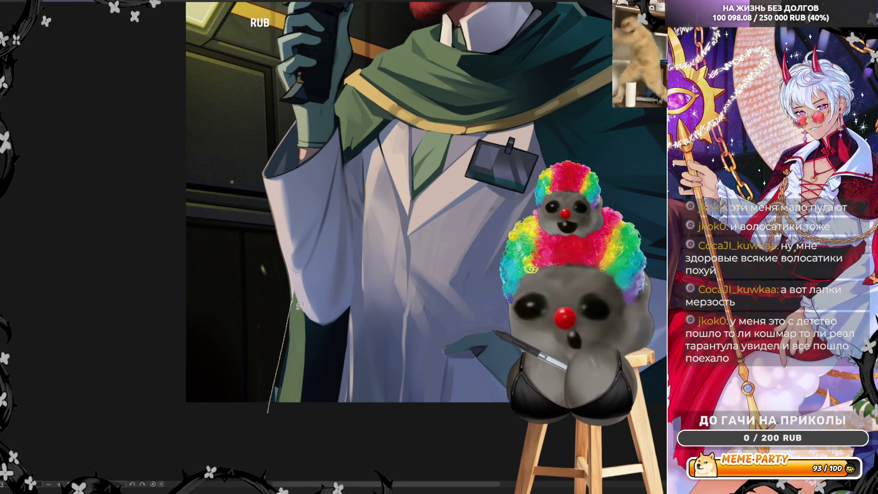
key("ctrl+z")
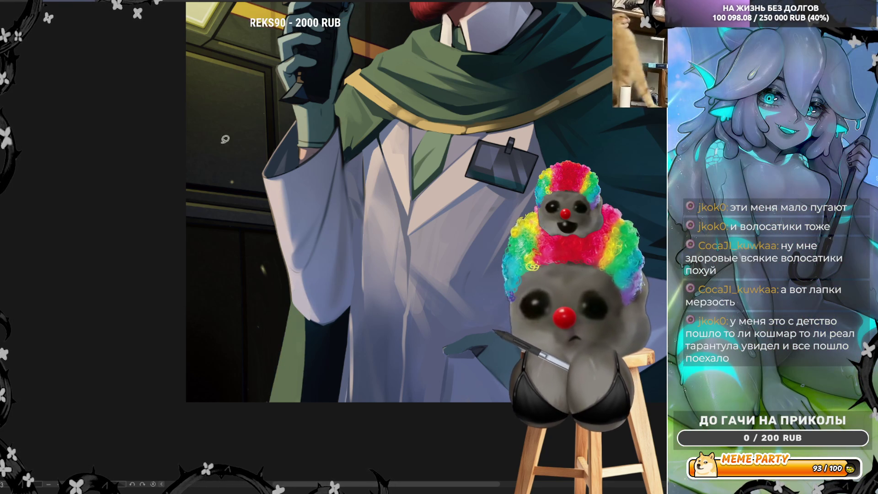
key("h")
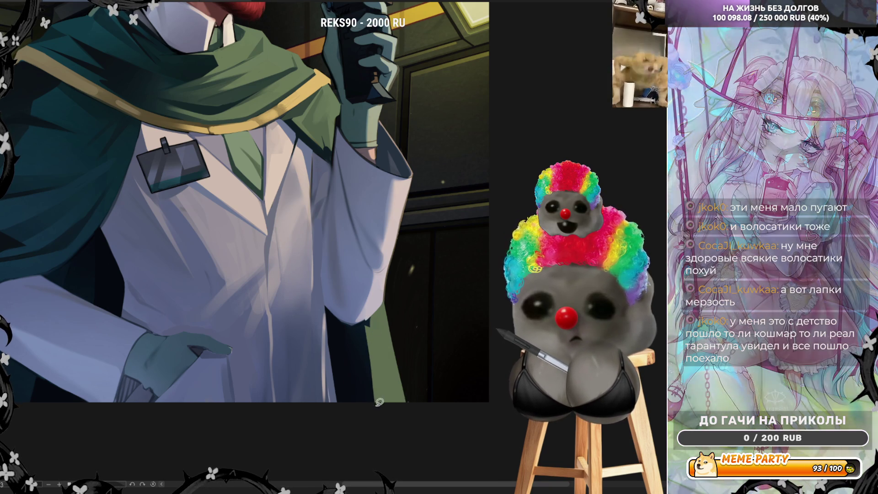
- Erase the hooked thin line along the coat edge and undo a trial stroke
left_click_drag(366, 316, 382, 308)
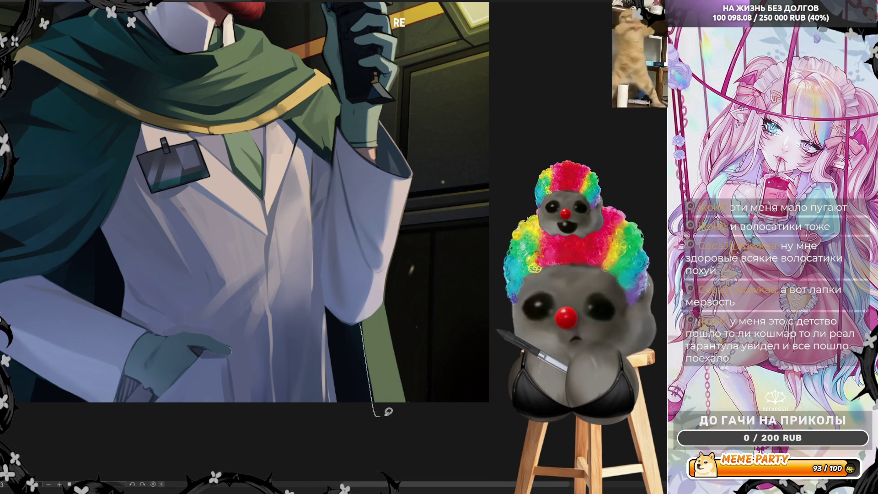
mouse_move(388, 412)
left_mouse_down()
mouse_move(375, 413)
mouse_move(364, 315)
left_mouse_up()
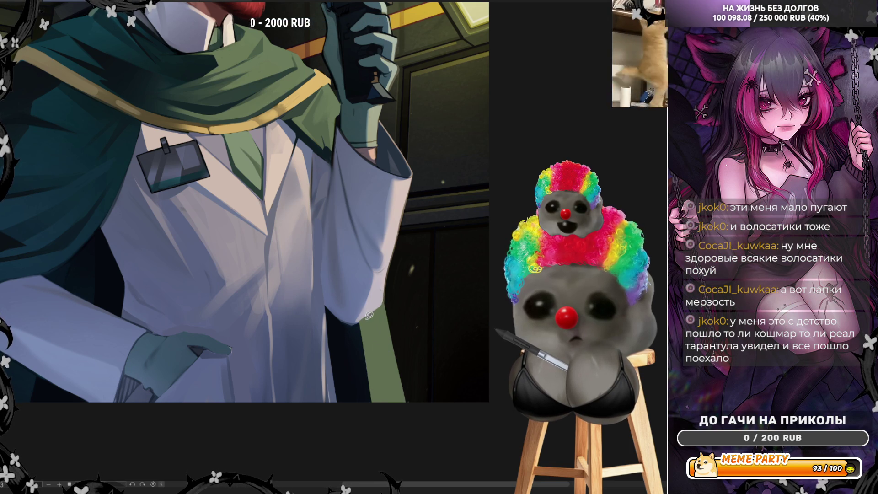
mouse_move(383, 285)
left_mouse_down()
mouse_move(419, 416)
mouse_move(393, 403)
left_mouse_up()
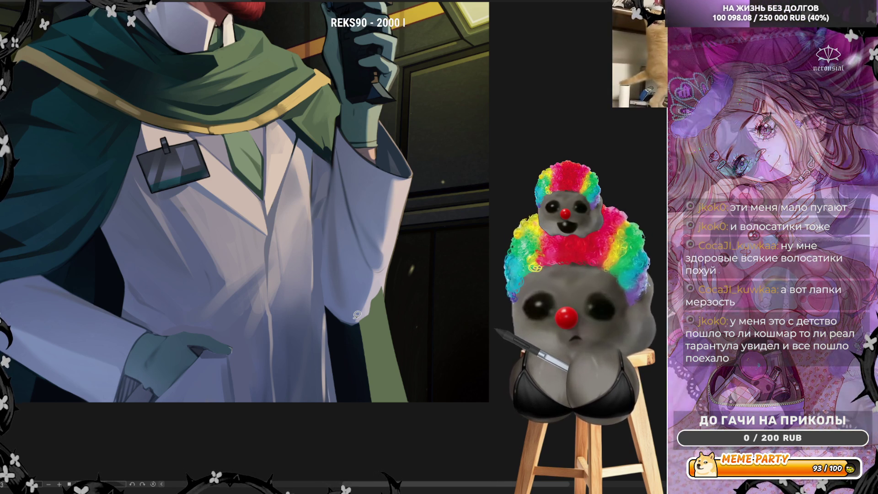
left_click_drag(381, 286, 368, 301)
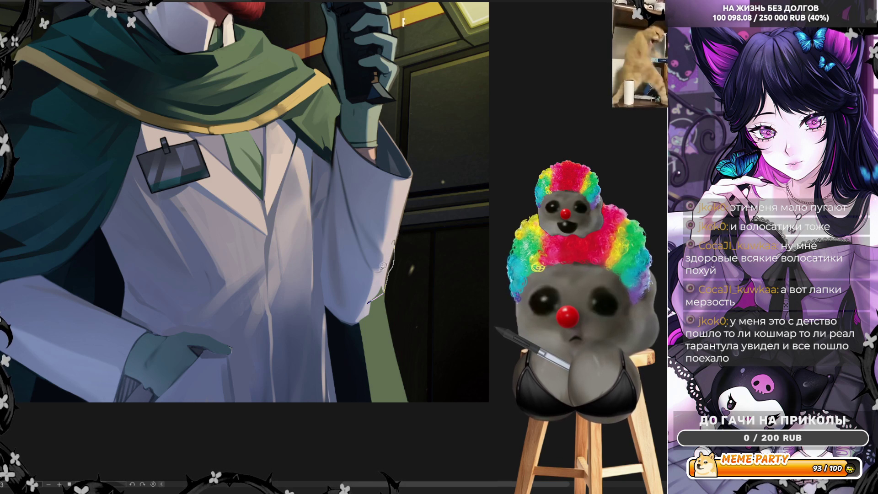
key("ctrl+z")
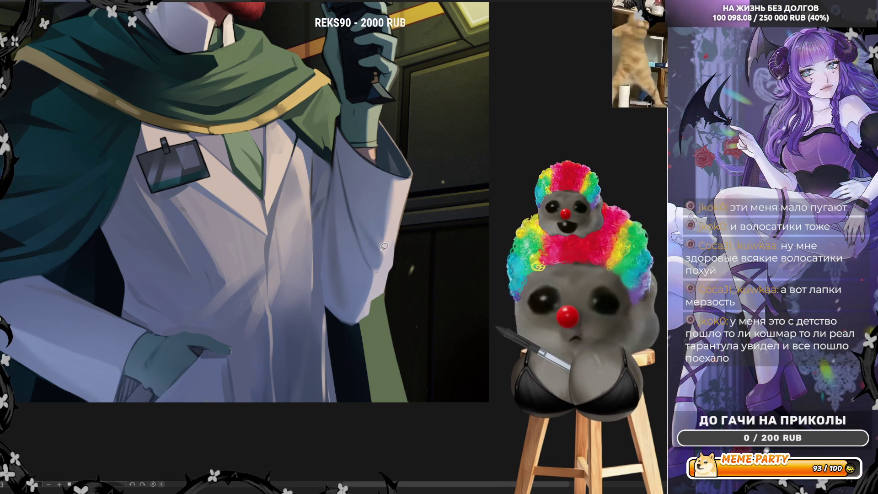
- Draw a thin line along the sleeve edge and a straight line down the coat
left_click_drag(389, 258, 412, 173)
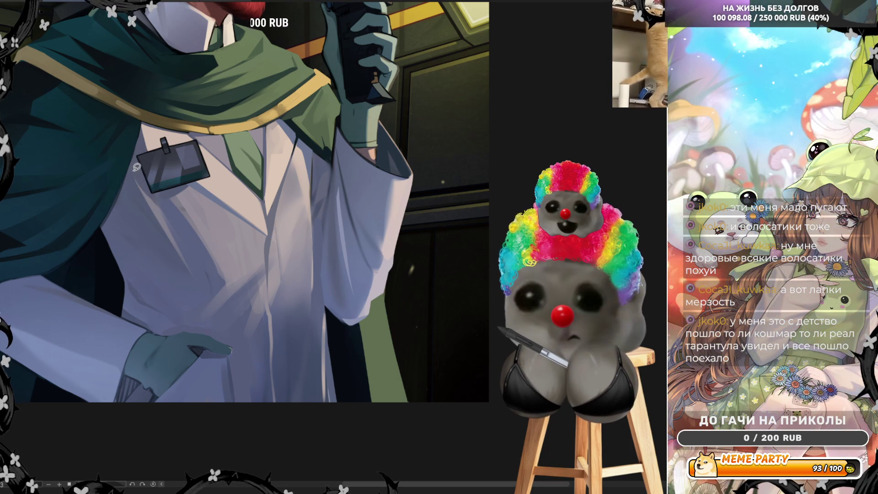
key("ctrl+z")
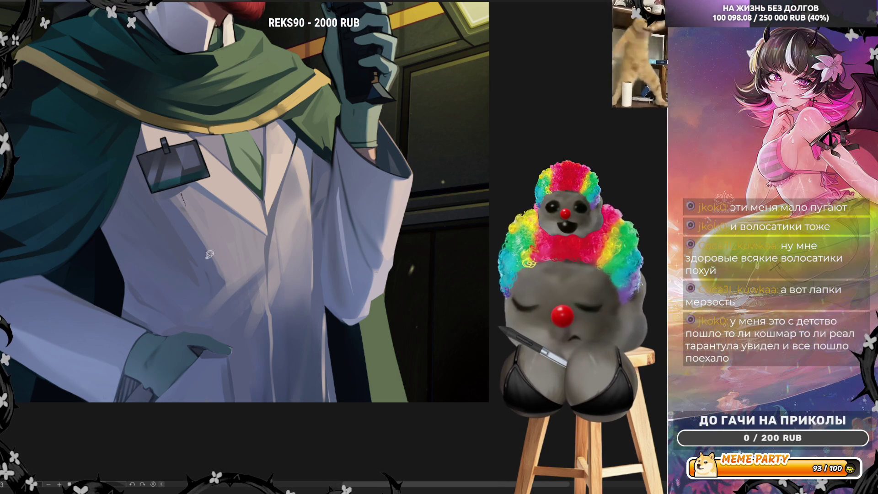
left_click_drag(181, 194, 204, 252)
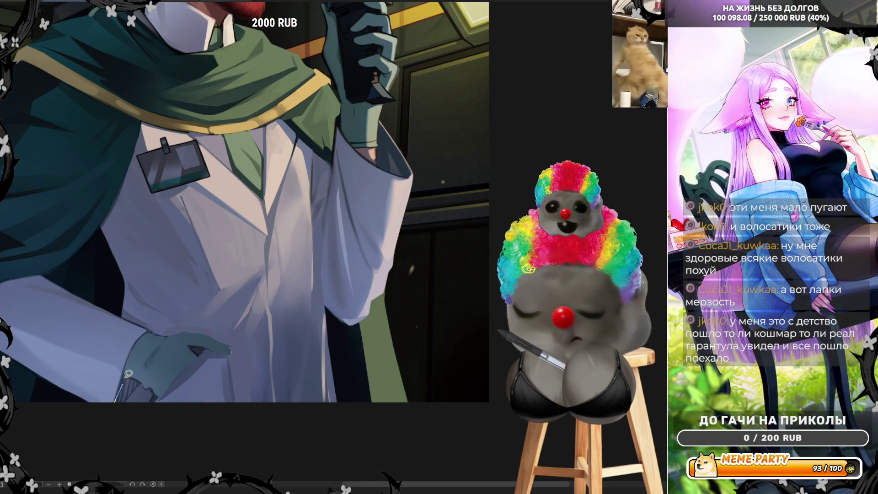
- Lasso-fill a shape along the glove cuff
mouse_move(117, 397)
left_mouse_down()
mouse_move(128, 375)
mouse_move(146, 378)
left_mouse_up()
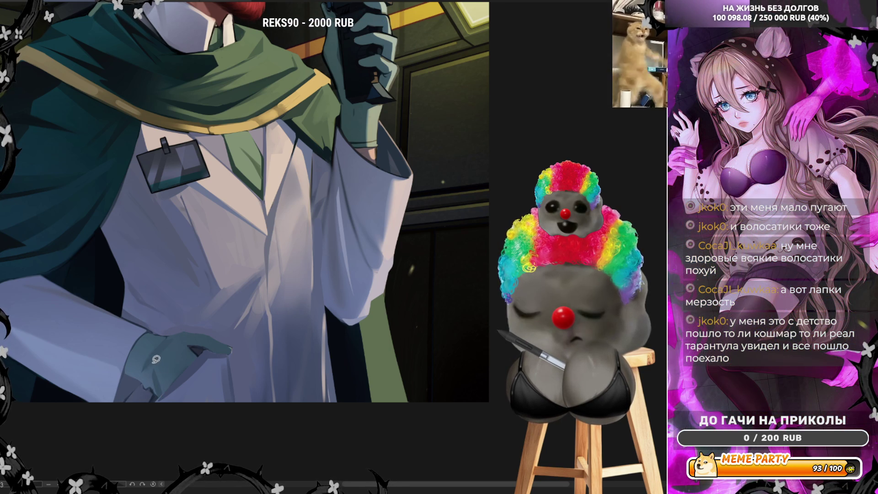
left_click_drag(156, 362, 152, 386)
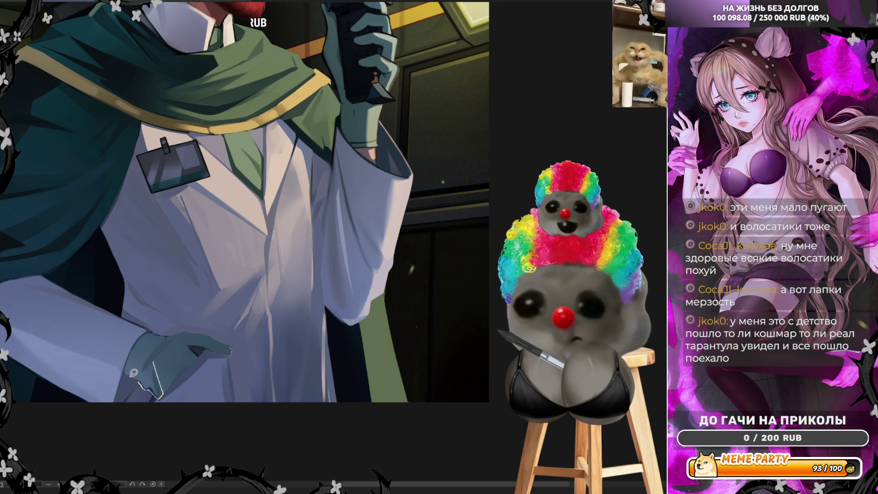
mouse_move(130, 356)
left_mouse_down()
mouse_move(160, 341)
mouse_move(139, 354)
mouse_move(161, 365)
mouse_move(178, 336)
left_mouse_up()
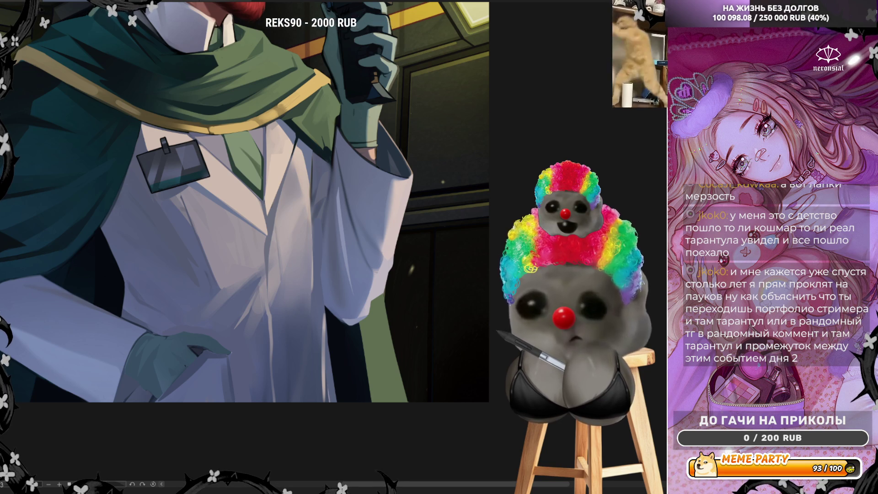
- Fit the entire corridor painting to the window with Ctrl+0
key("ctrl+0")
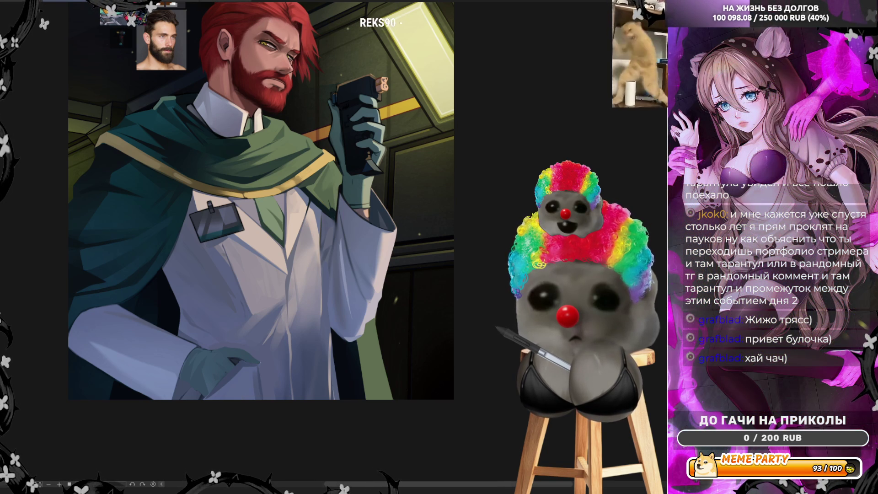
- Mirror the view left-to-right and zoom in on the lab coat's chest and badge
scroll(193, 241, "down", 1)
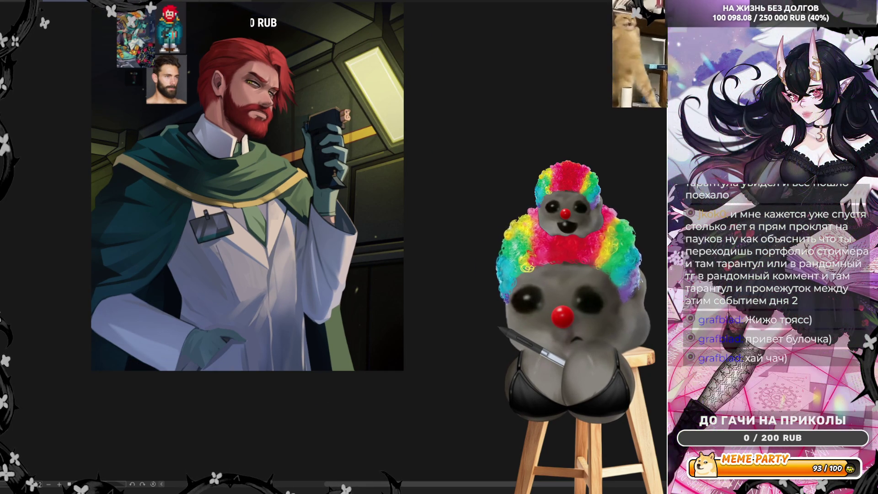
scroll(190, 237, "up", 2)
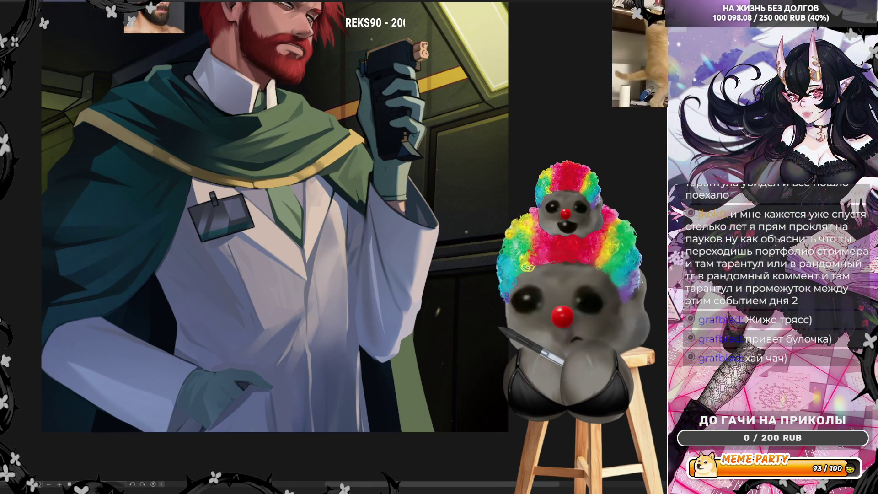
key("m")
scroll(275, 214, "down", 3)
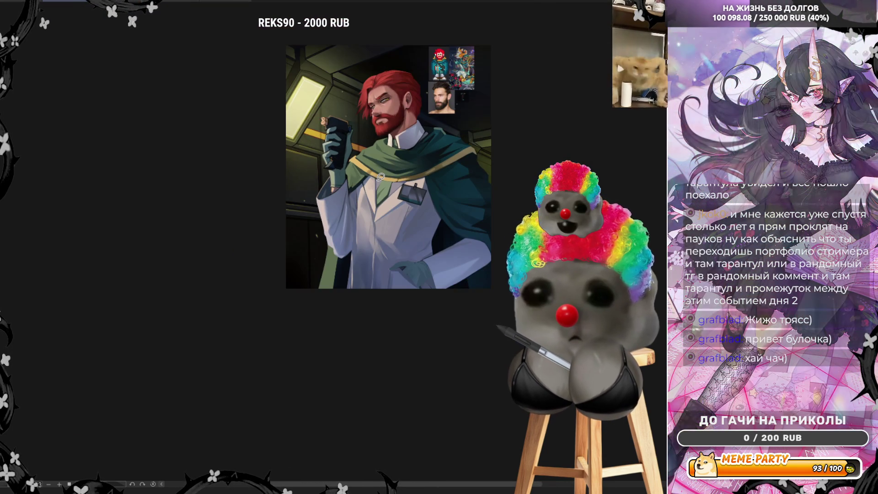
scroll(467, 105, "up", 2)
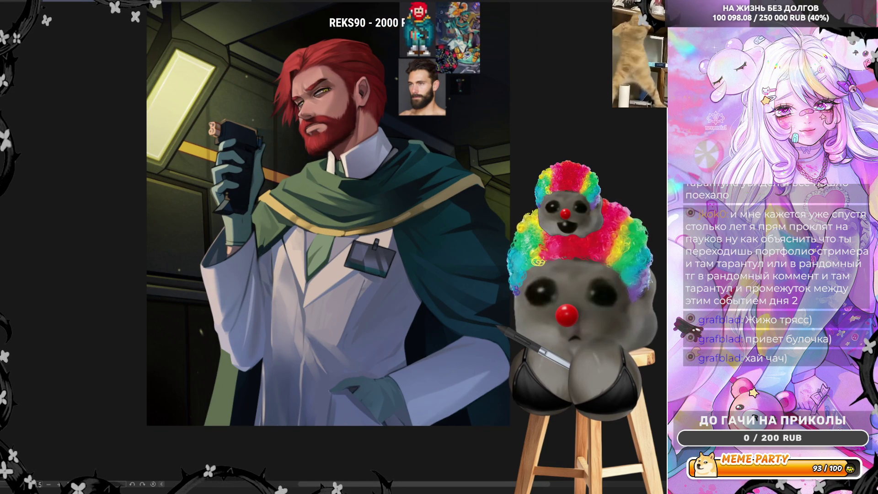
scroll(479, 370, "up", 2)
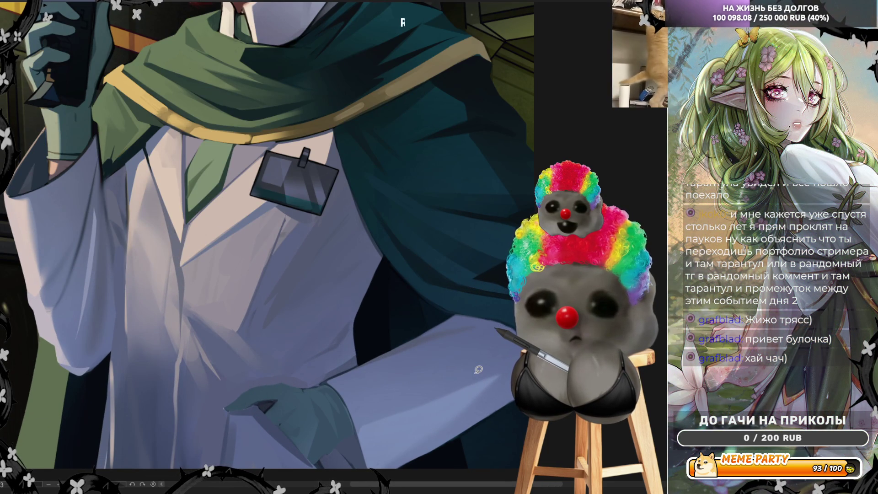
- Remove the chest badge, then try and undo a thin stroke across the coat
key("ctrl+z")
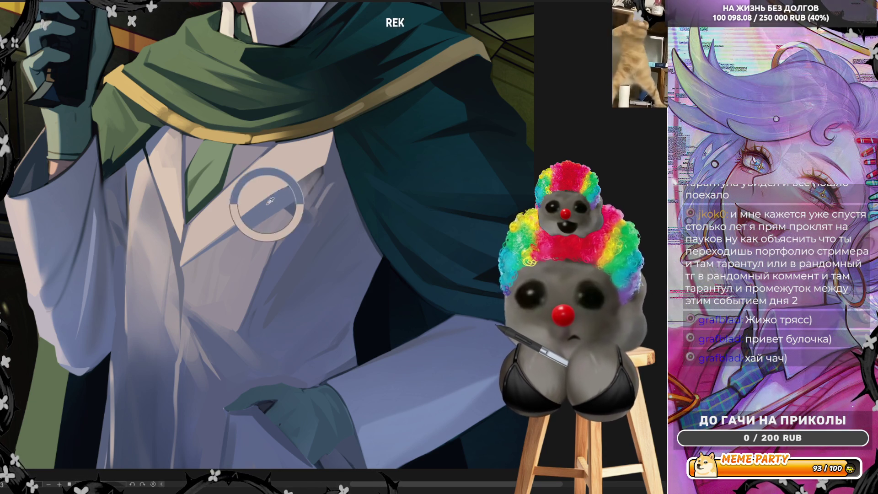
left_click_drag(265, 212, 323, 177)
key("ctrl+z")
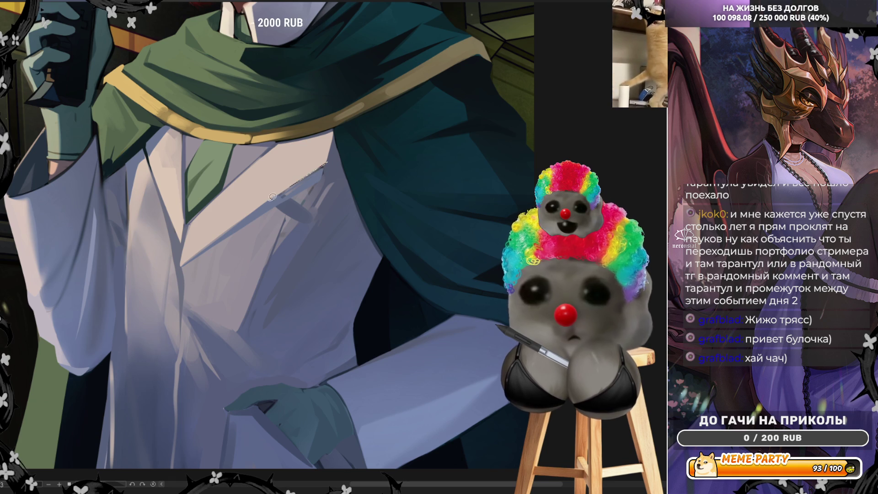
key("ctrl+z")
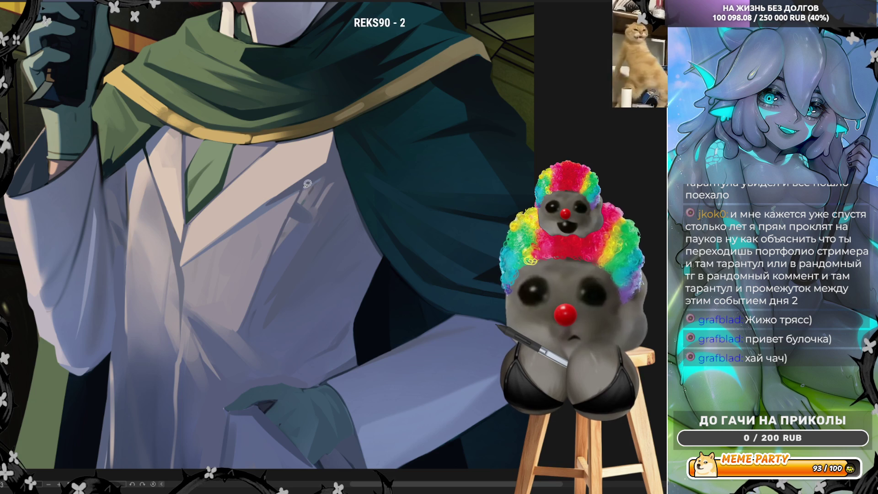
- Try and undo light and dark fold lines, then keep a short vertical fold on the lower coat
left_click_drag(303, 191, 268, 265)
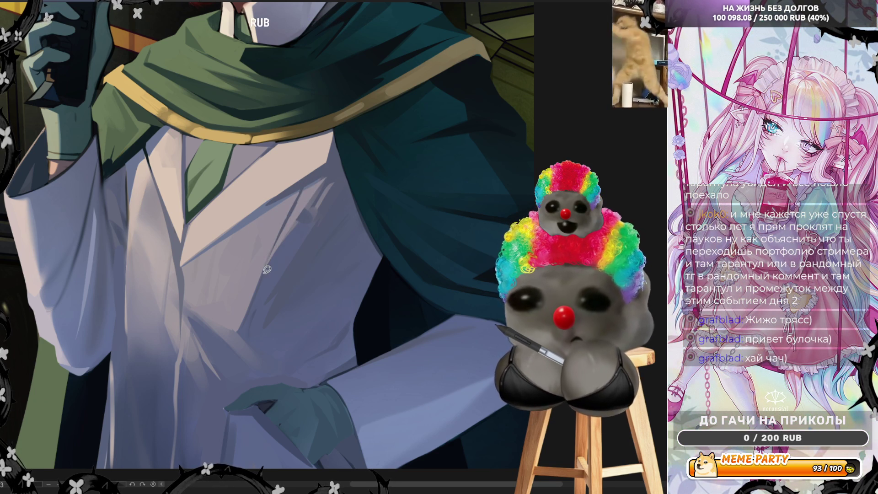
key("ctrl+z")
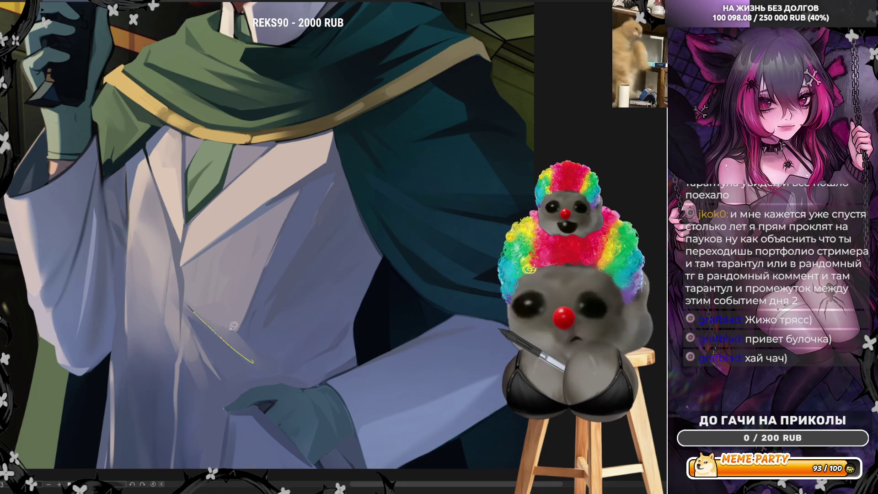
key("ctrl+z")
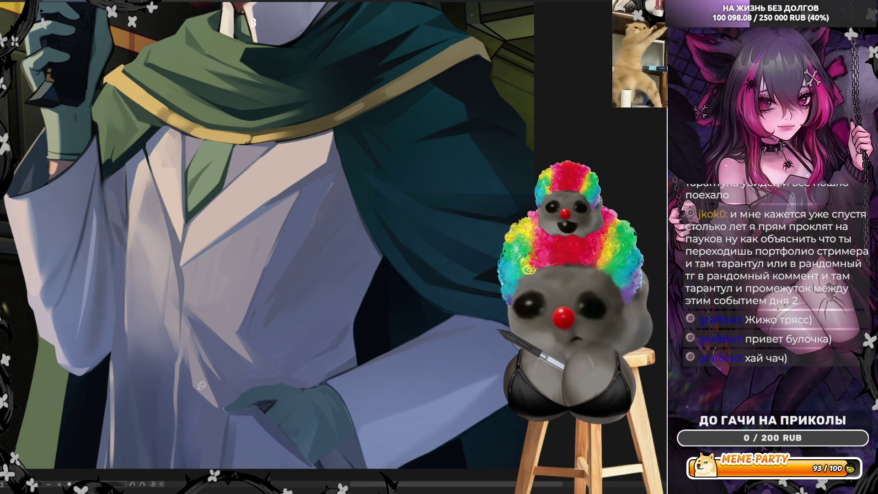
left_click_drag(158, 304, 139, 255)
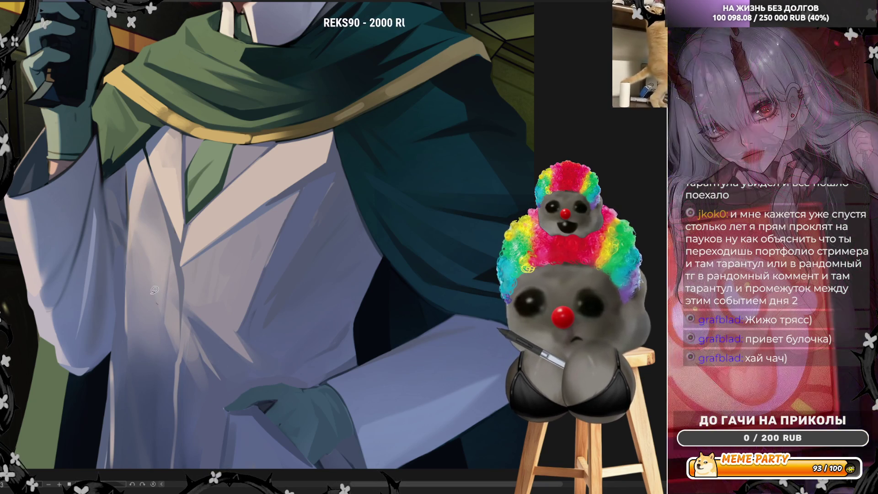
key("ctrl+z")
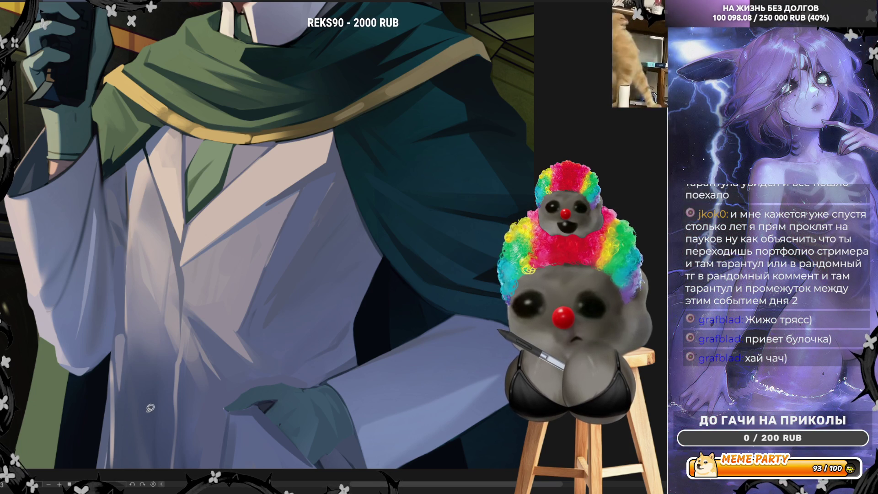
left_click_drag(180, 384, 181, 352)
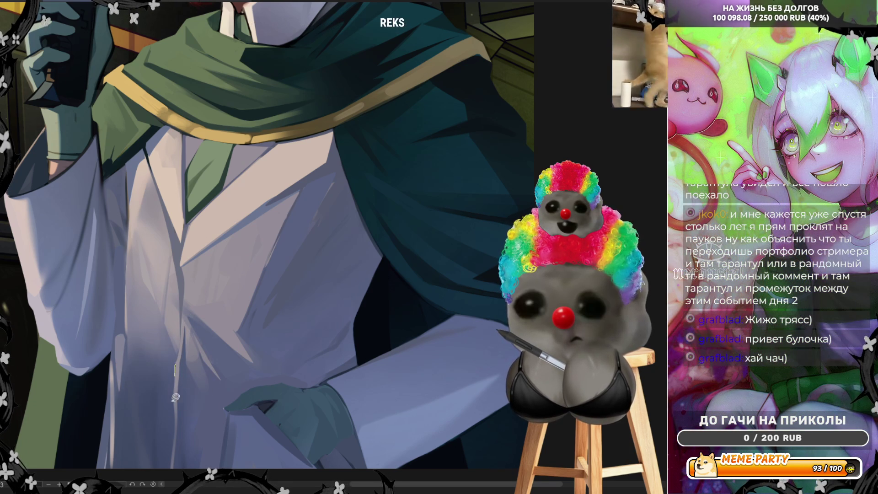
scroll(170, 454, "down", 3)
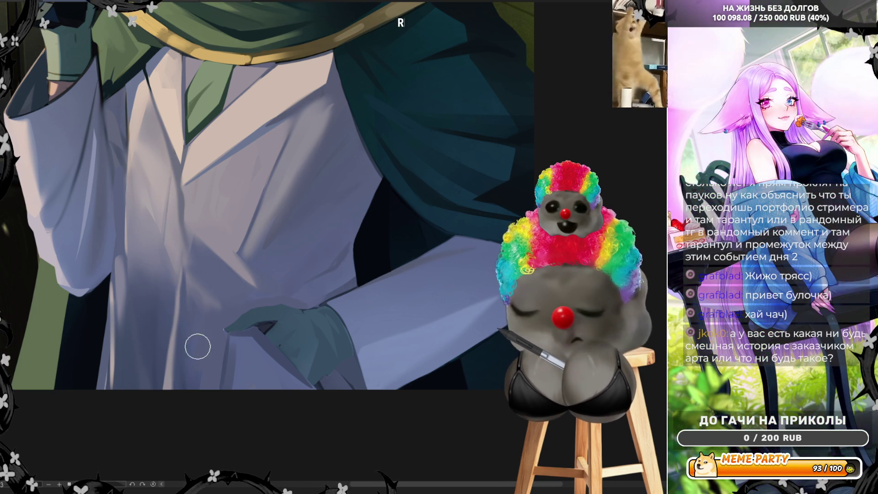
- Return the canvas view to its unmirrored orientation
key("h")
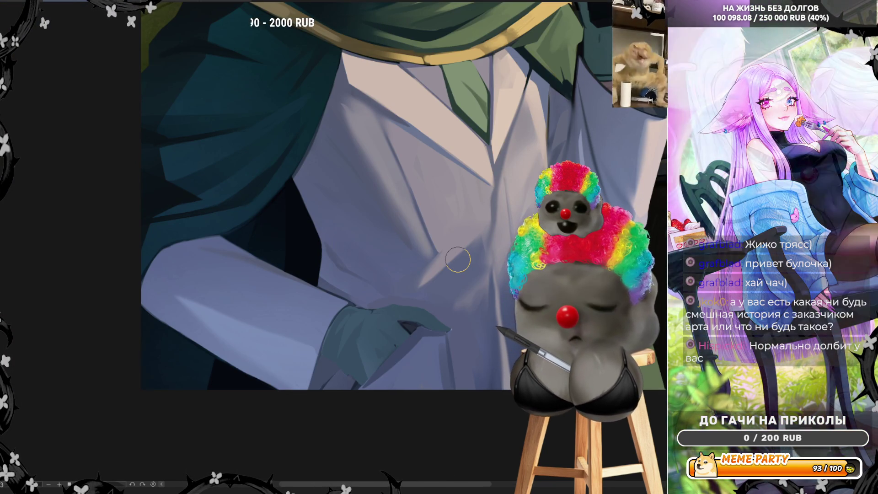
scroll(434, 298, "down", 2)
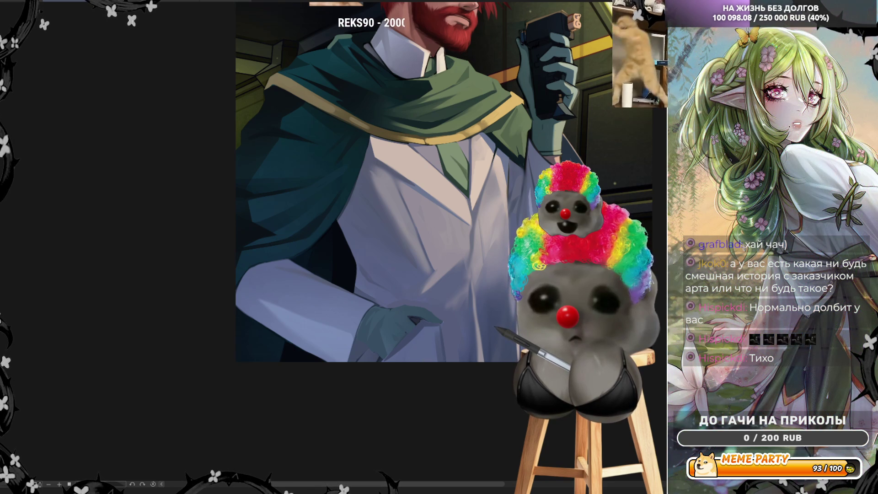
scroll(520, 211, "down", 3)
scroll(520, 212, "up", 5)
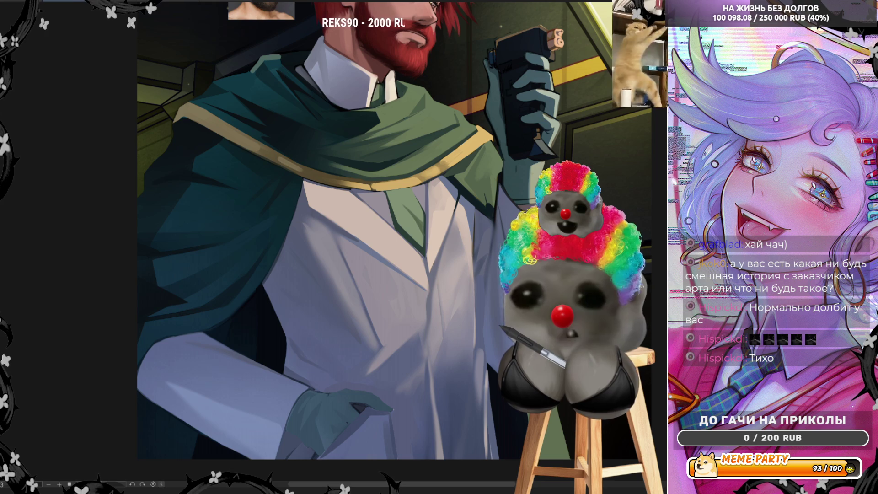
- Paint a thin light stroke on the coat, then undo it
left_click_drag(309, 207, 314, 178)
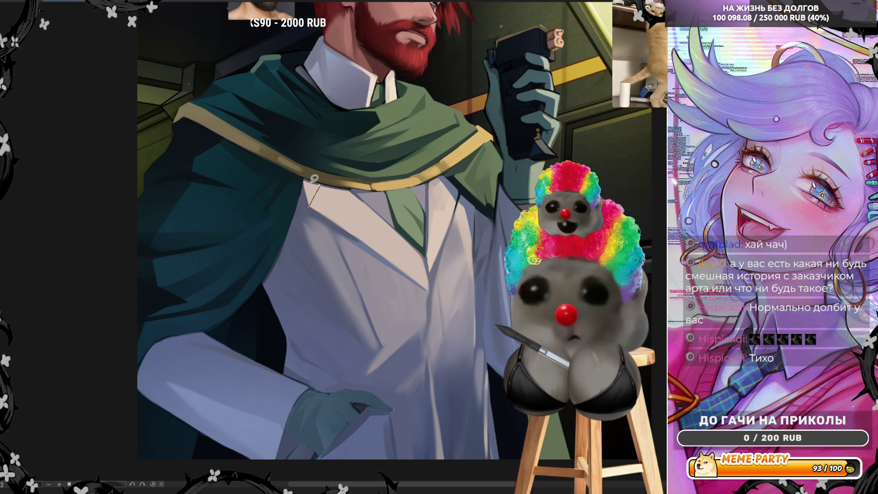
key("ctrl+z")
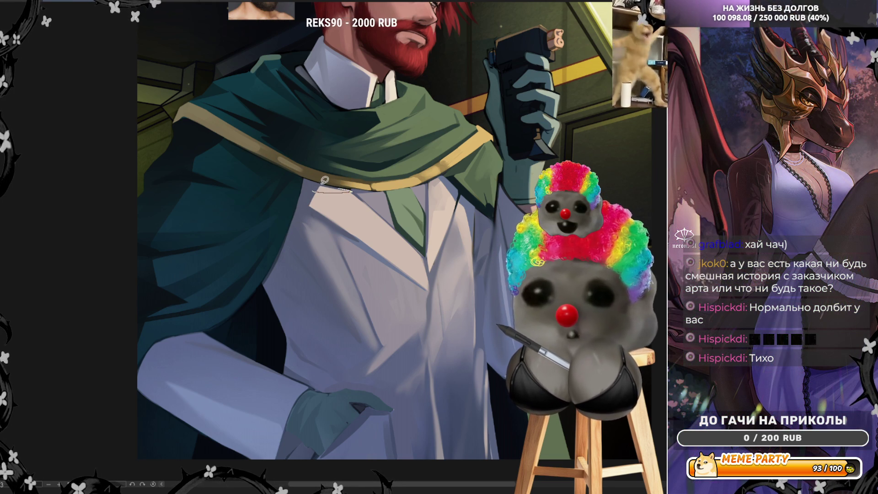
key("ctrl+z")
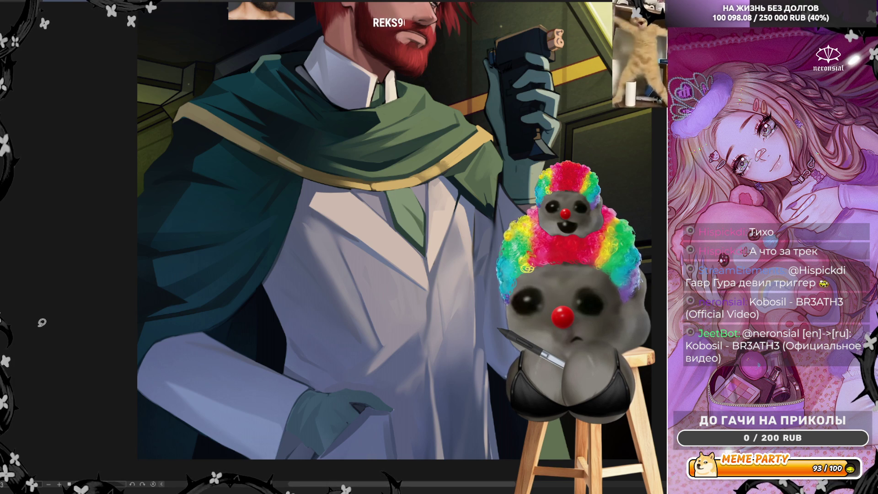
- Fit the whole illustration in the window
key("ctrl+0")
key("ctrl+alt+0")
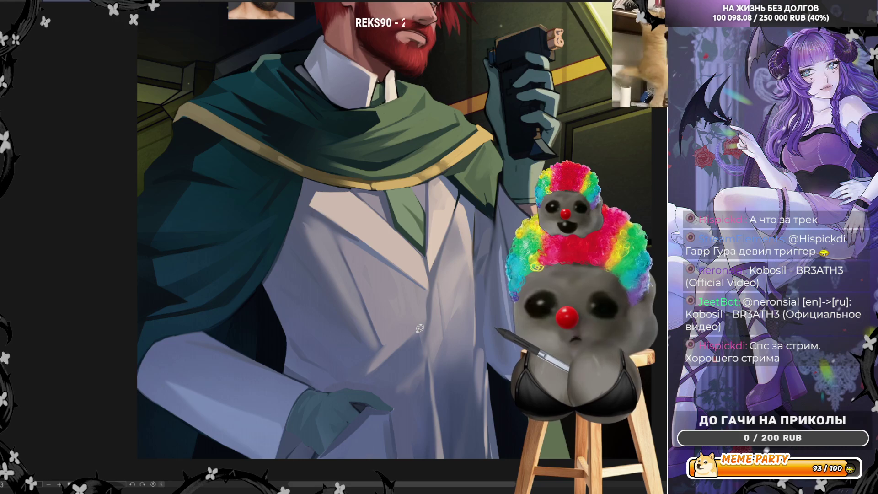
key("ctrl+0")
- Zoom in and lasso a strip along the left lapel edge plus a region below it
scroll(419, 328, "down", 1)
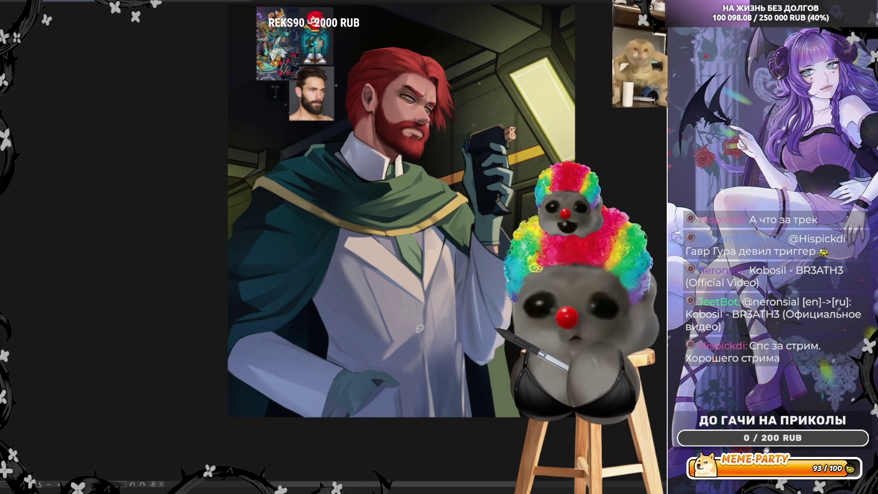
scroll(420, 328, "up", 1)
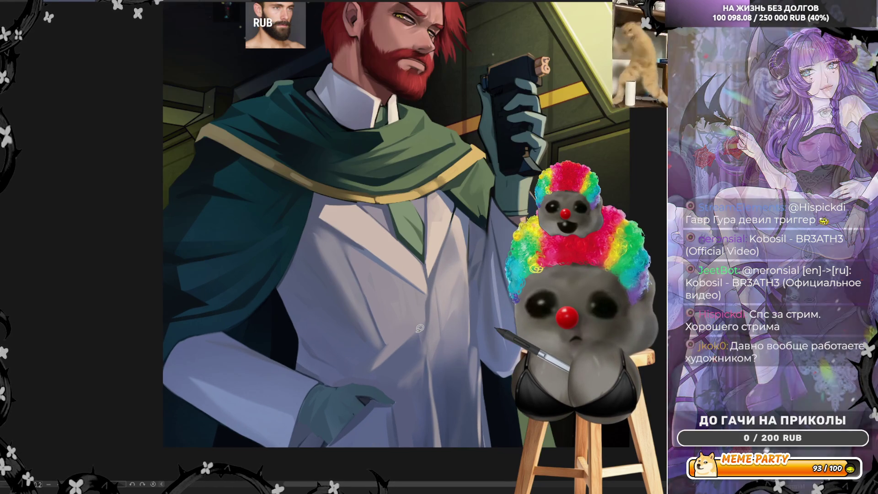
scroll(443, 254, "up", 1)
scroll(442, 254, "up", 1)
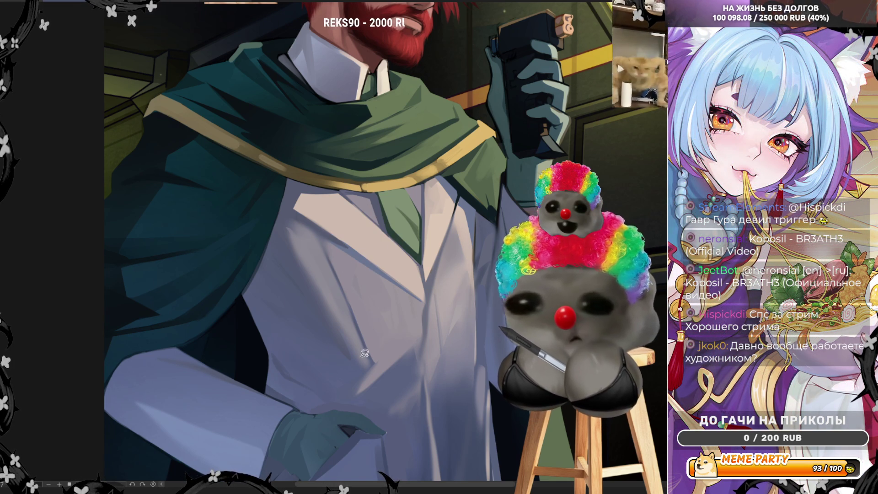
left_click_drag(291, 222, 314, 221)
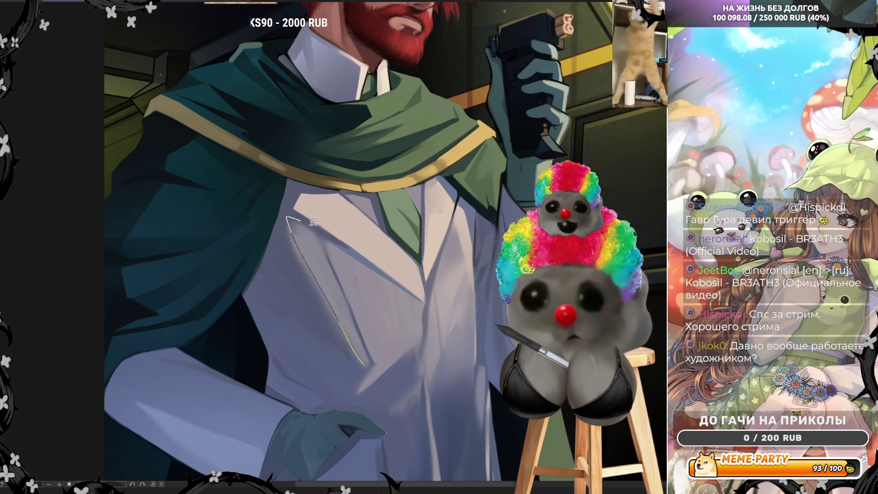
left_click_drag(372, 362, 371, 364)
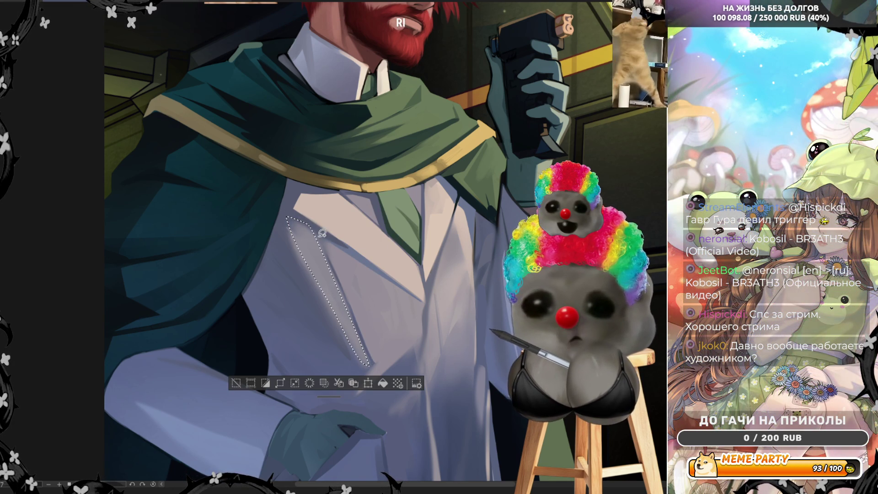
mouse_move(358, 394)
left_mouse_down()
mouse_move(403, 350)
mouse_move(422, 296)
left_mouse_up()
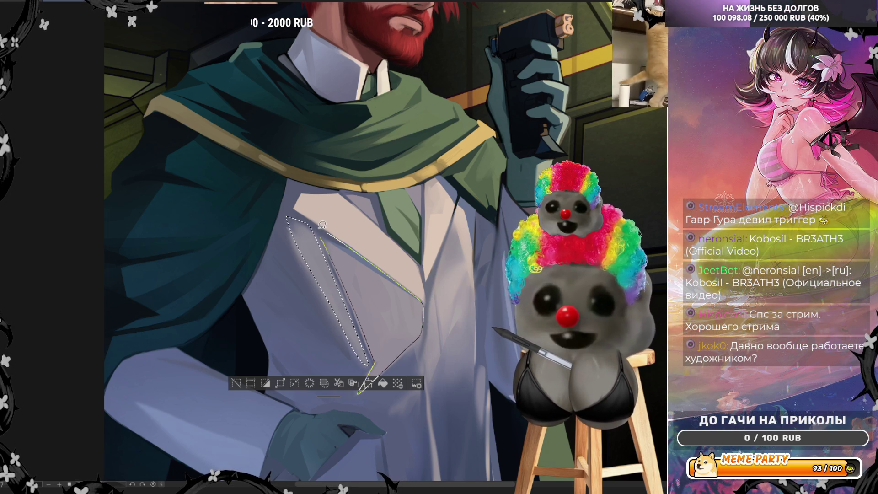
left_click(320, 228)
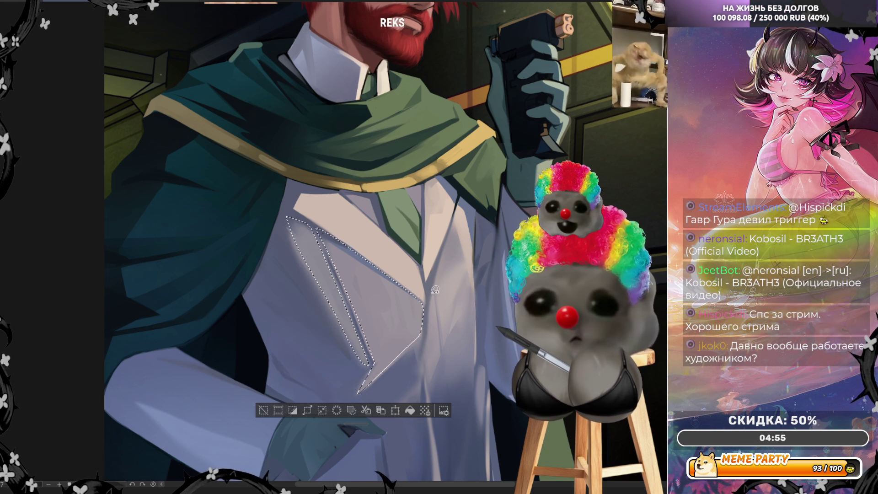
- Lasso a strip up the right lapel, then clear the selection
mouse_move(428, 380)
left_mouse_down()
mouse_move(462, 284)
mouse_move(456, 214)
mouse_move(432, 309)
left_mouse_up()
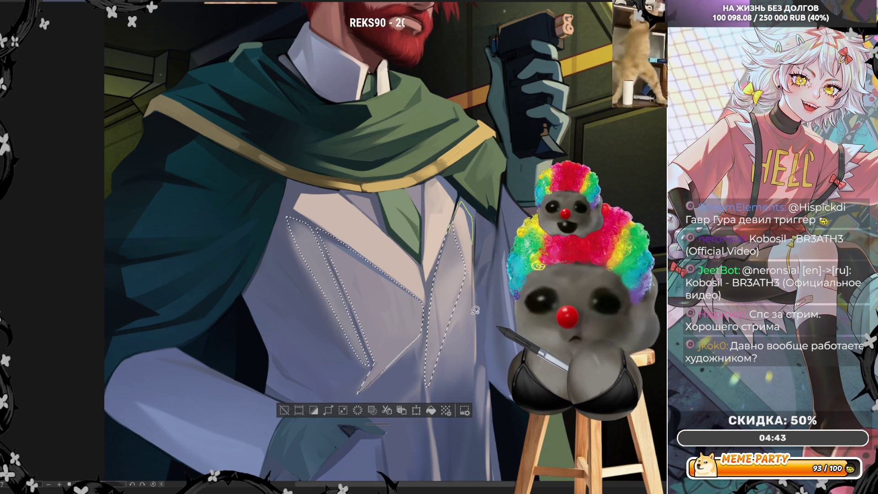
left_click_drag(432, 376, 429, 382)
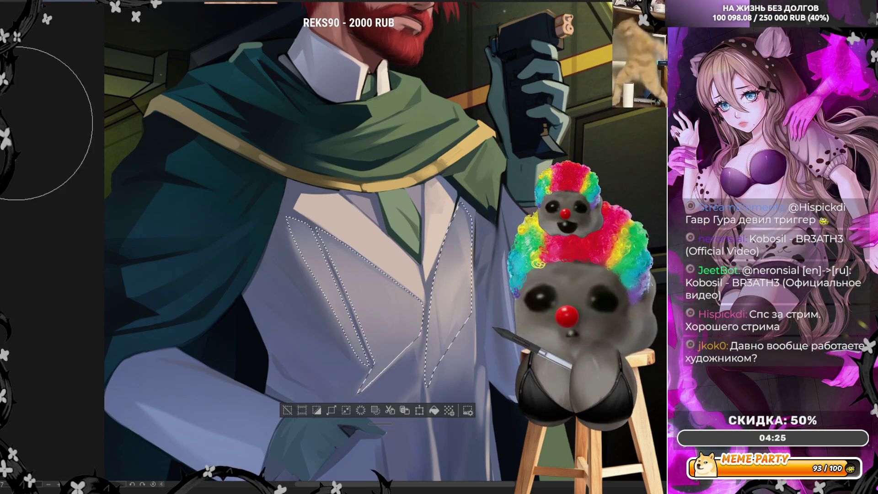
key("ctrl+d")
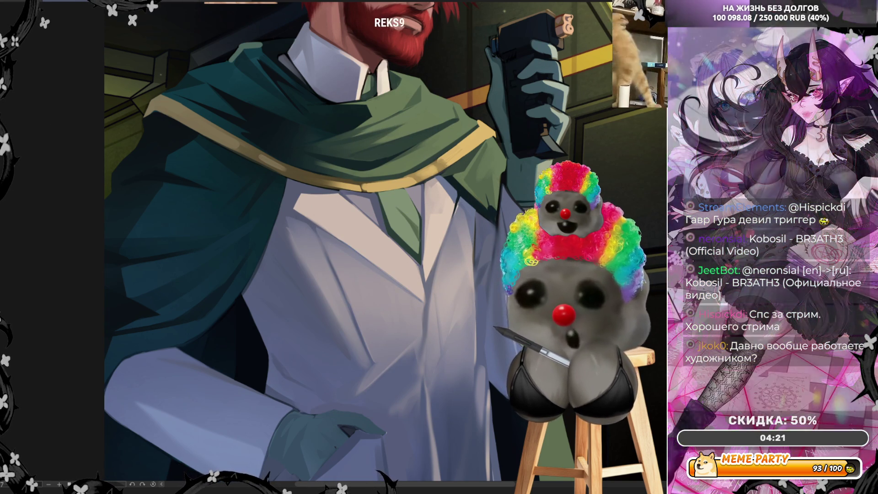
- Flip the canvas view horizontally so the device hand appears on the left
key("h")
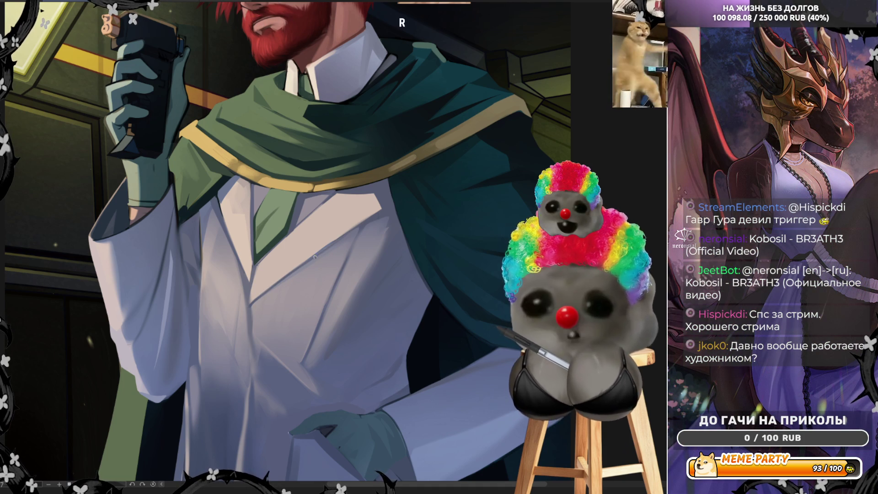
- Eyedrop the gold cape trim, then the lab coat colour as the drawing colour
left_click(351, 184, "alt")
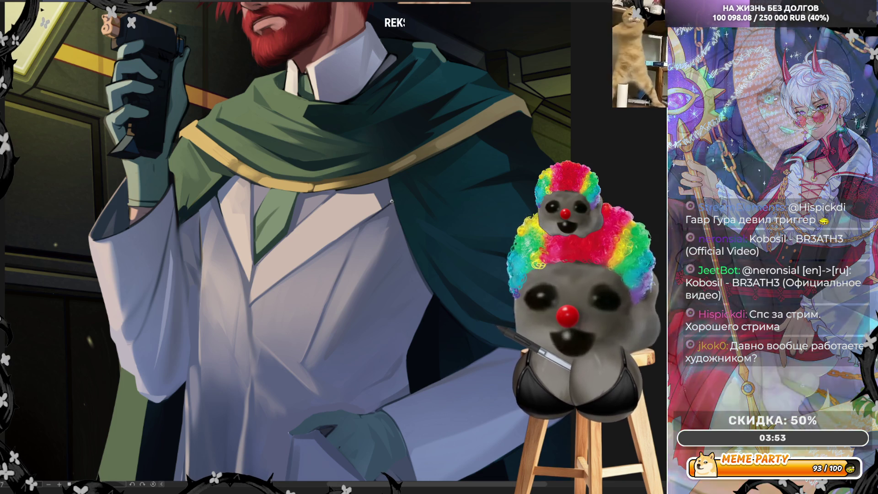
left_click(384, 208, "alt")
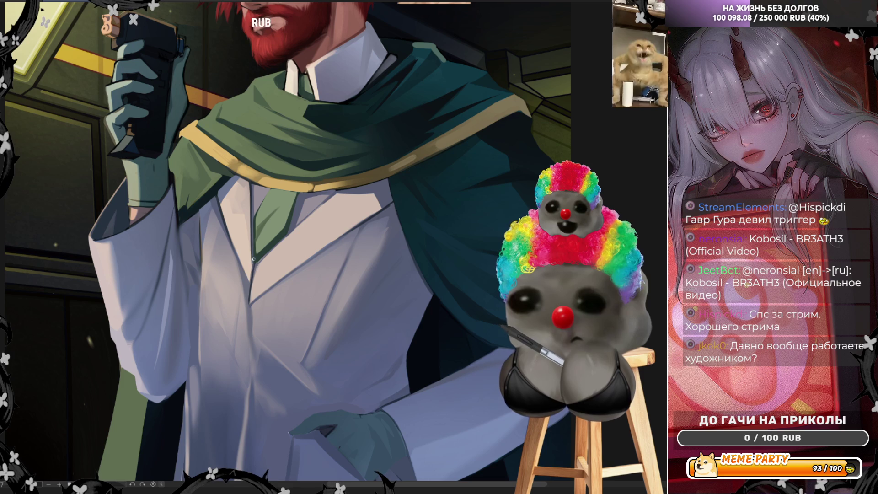
- Select the coat's lapel and inner edge with straight-edged outlines
scroll(254, 206, "down", 5)
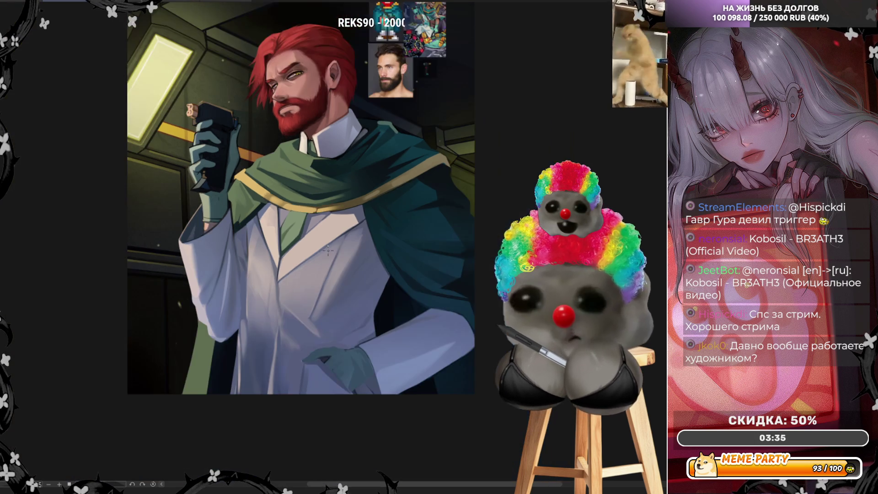
scroll(311, 264, "up", 5)
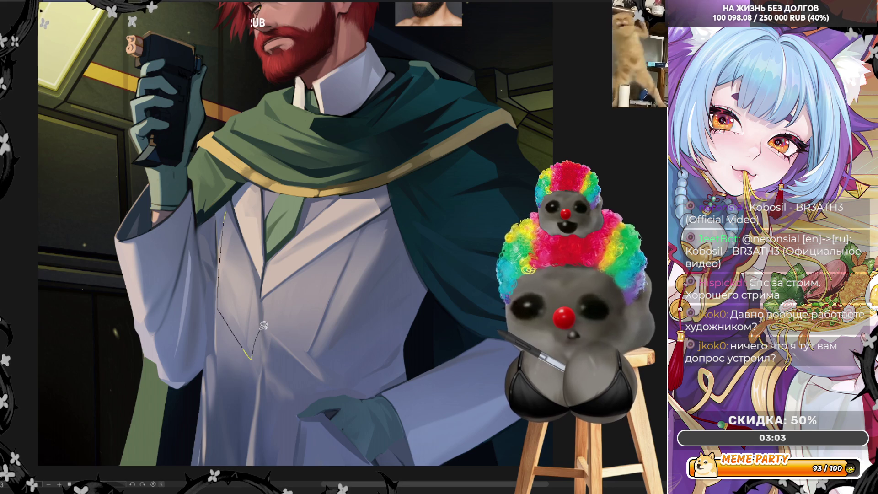
left_click(219, 321)
left_click(260, 373)
left_click(247, 250)
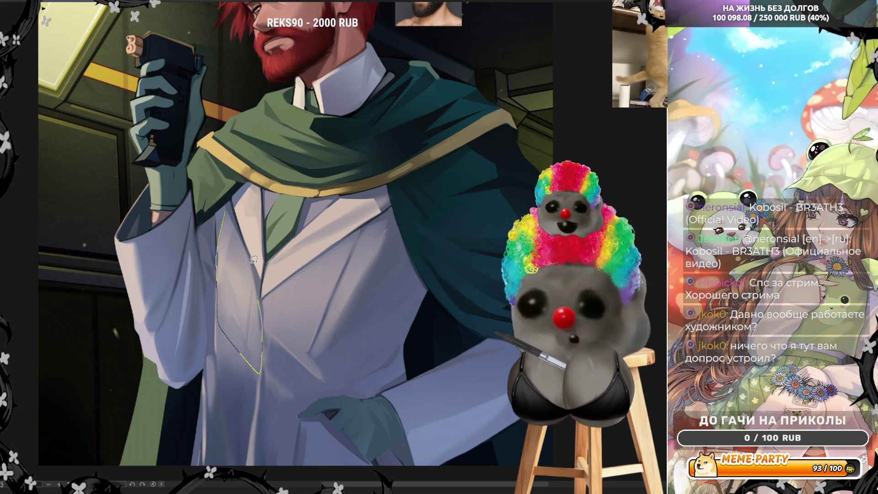
double_click(236, 221)
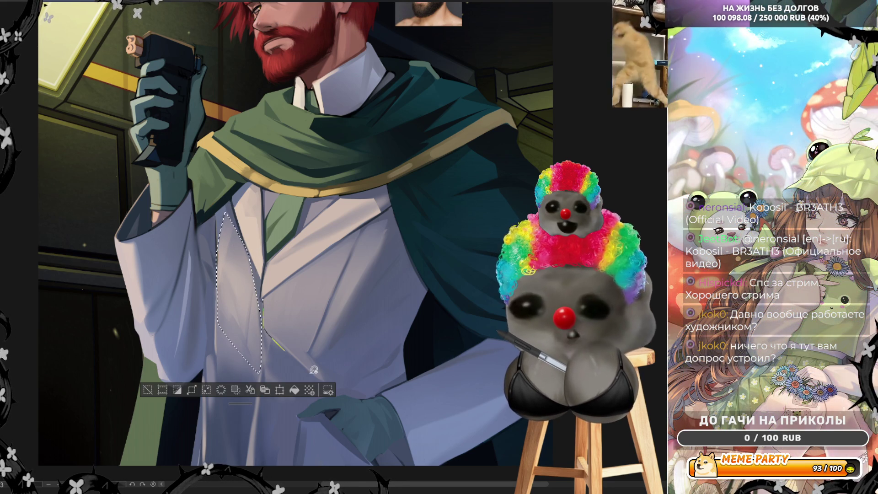
left_click(323, 381)
left_click(311, 346)
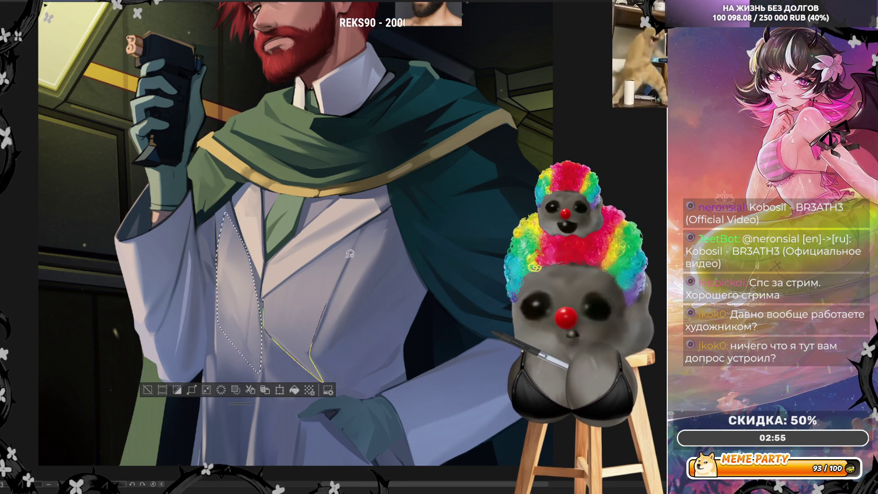
double_click(358, 230)
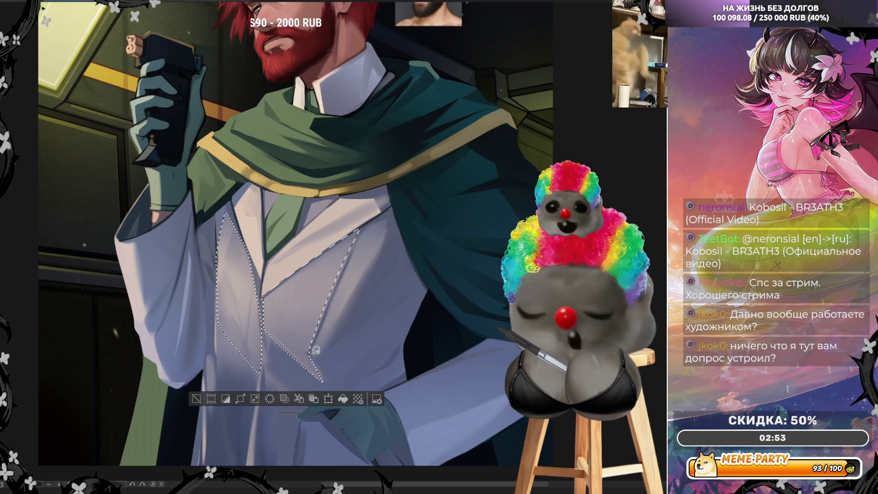
- Add the coat's right edge strip, front panels and lapel edge to the selection
left_click_drag(320, 336, 394, 217)
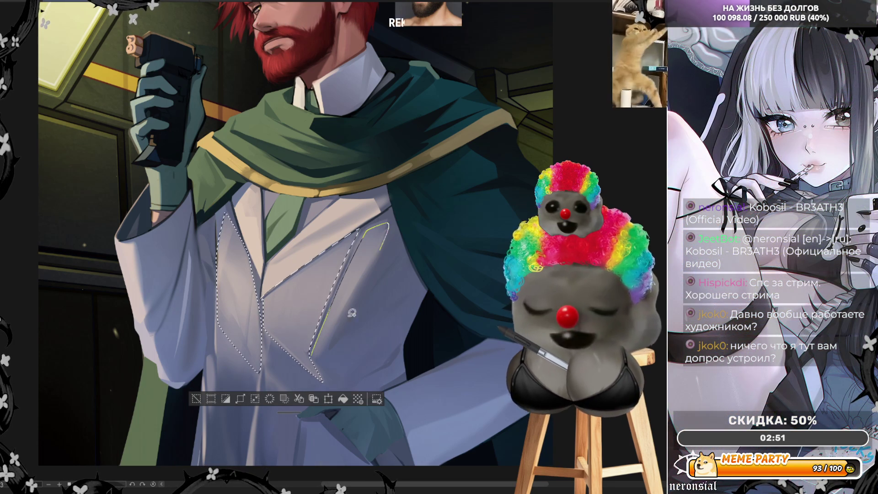
left_click_drag(352, 313, 313, 355)
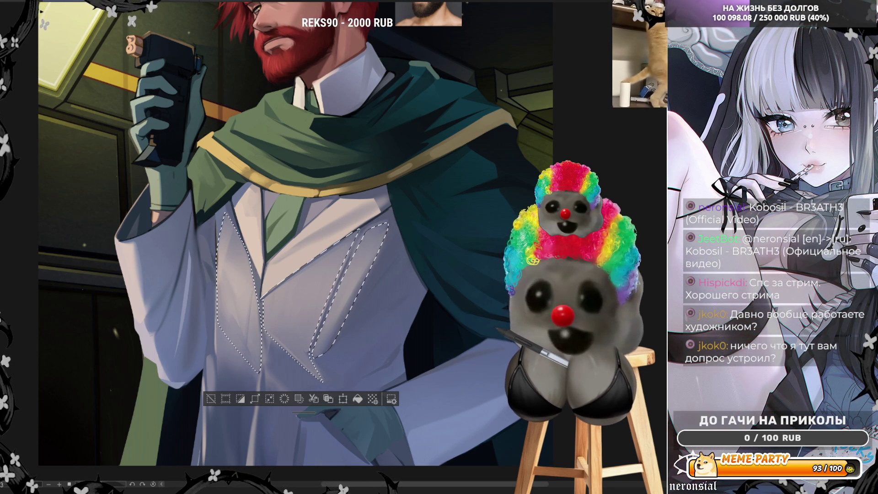
mouse_move(339, 341)
left_mouse_down()
mouse_move(311, 353)
mouse_move(327, 376)
left_mouse_up()
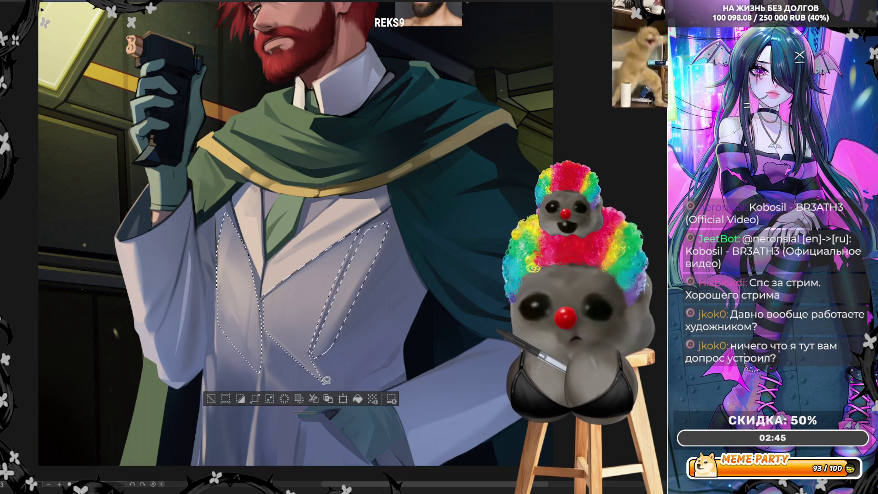
left_click_drag(314, 348, 315, 349)
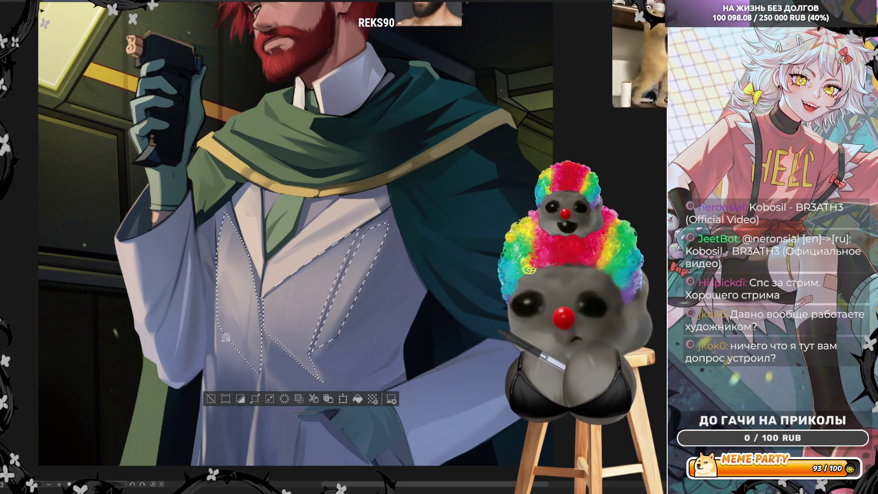
mouse_move(257, 376)
left_mouse_down()
mouse_move(217, 328)
mouse_move(243, 368)
mouse_move(252, 426)
left_mouse_up()
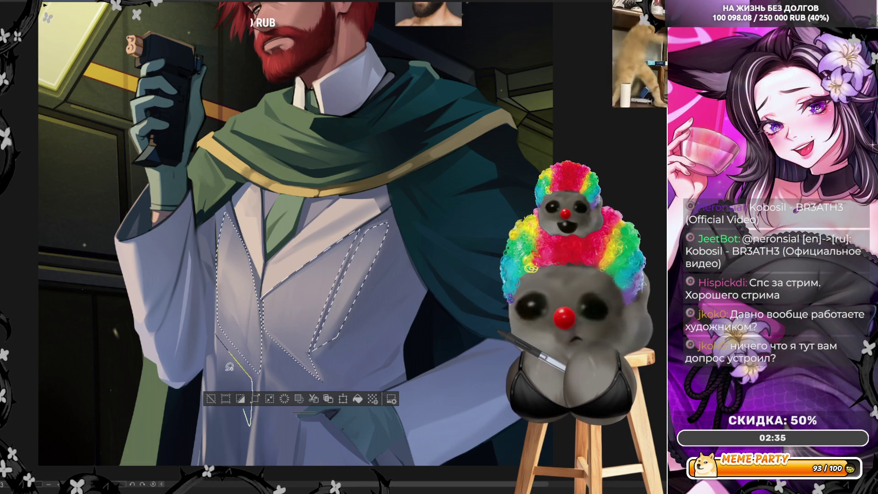
mouse_move(217, 330)
left_mouse_down()
mouse_move(289, 424)
mouse_move(275, 345)
left_mouse_up()
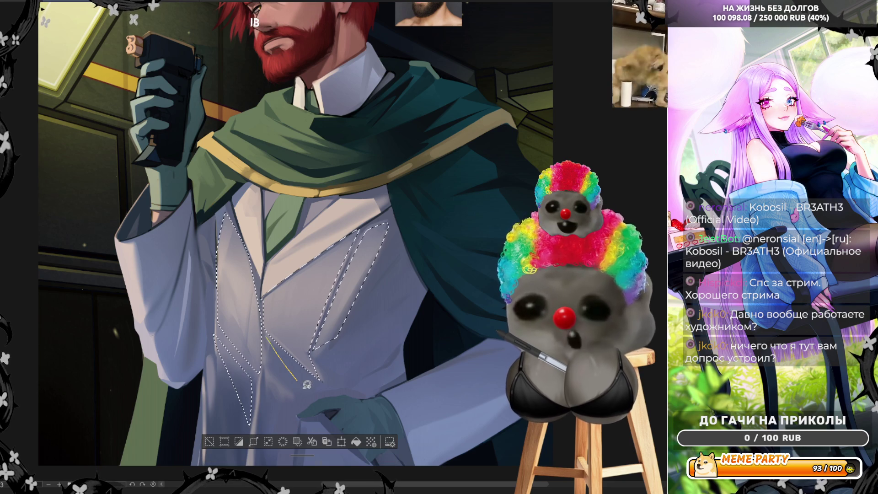
- Add the triangular lower coat area and the sleeve cuff to the selection
left_click_drag(307, 385, 273, 436)
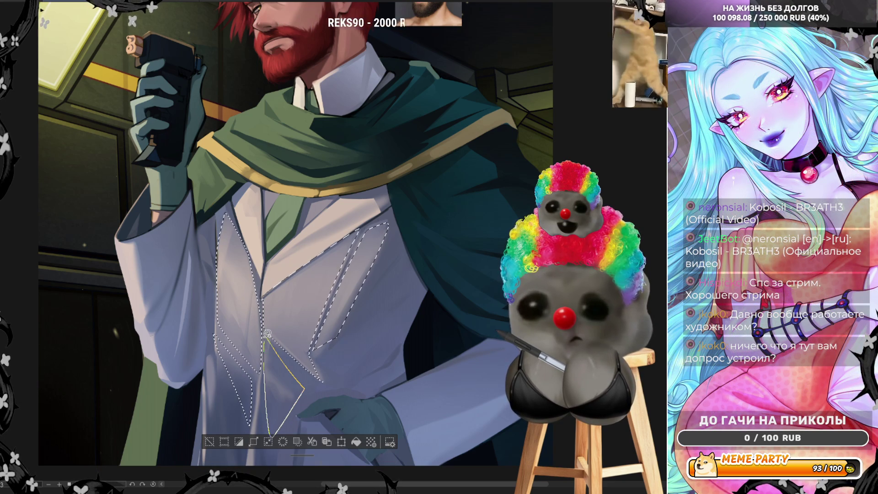
mouse_move(265, 339)
left_mouse_down()
mouse_move(271, 428)
mouse_move(300, 394)
left_mouse_up()
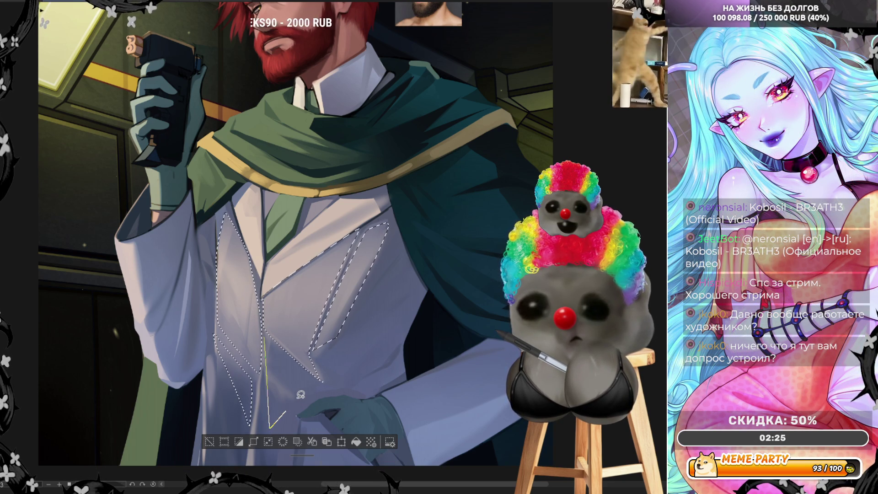
left_click_drag(268, 333, 267, 338)
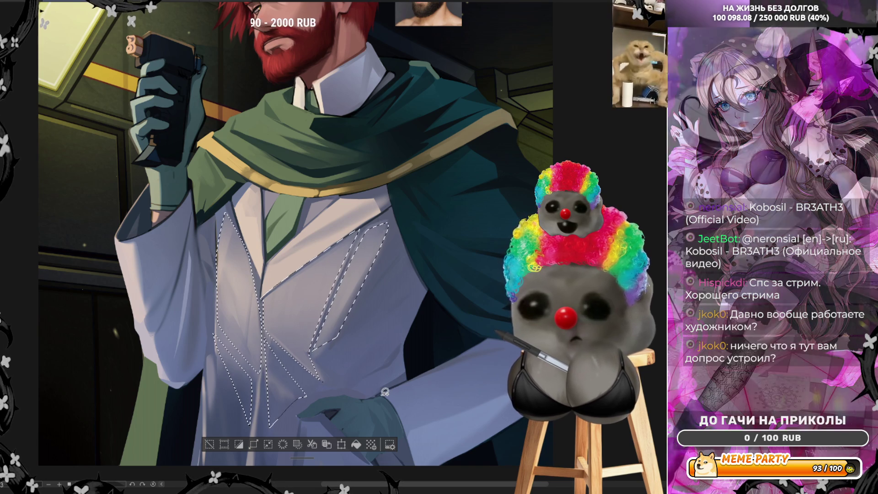
left_click_drag(384, 396, 402, 404)
mouse_move(447, 372)
left_mouse_down()
mouse_move(471, 357)
mouse_move(404, 388)
left_mouse_up()
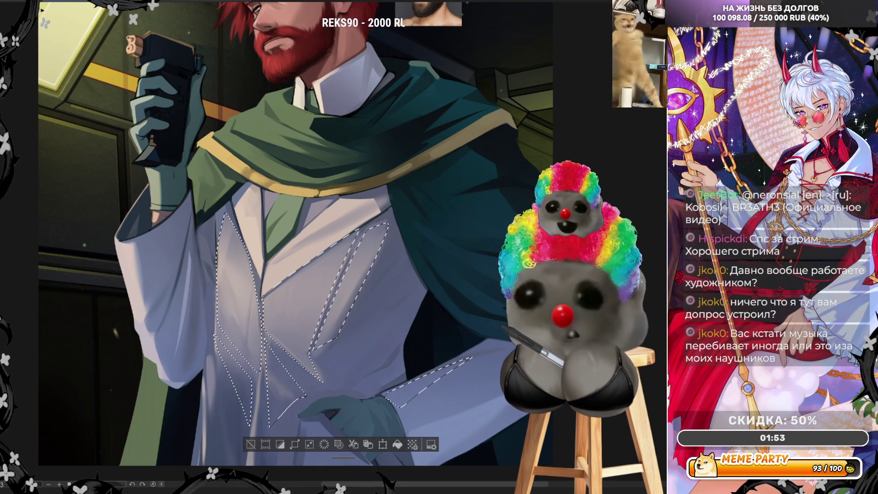
- Clear the selection on the coat
scroll(89, 255, "down", 3)
scroll(352, 366, "up", 2)
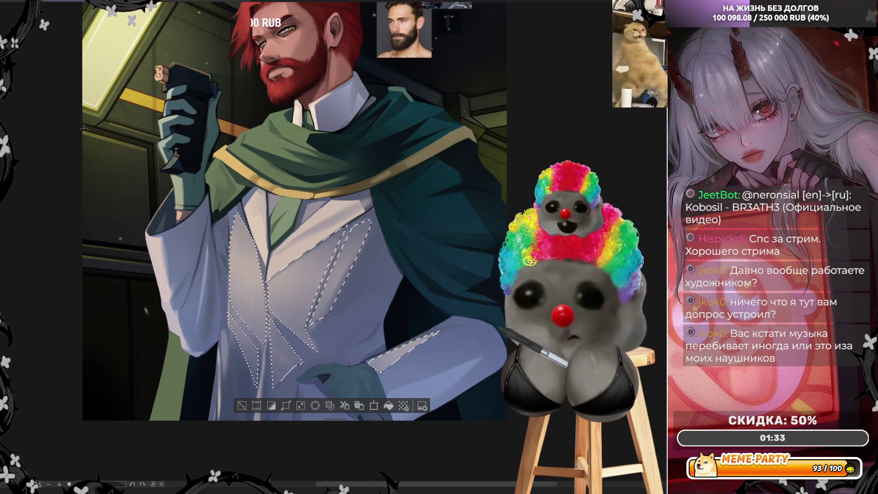
key("ctrl+d")
- Flip the canvas view horizontally, zooming out and back in to check the illustration
key("h")
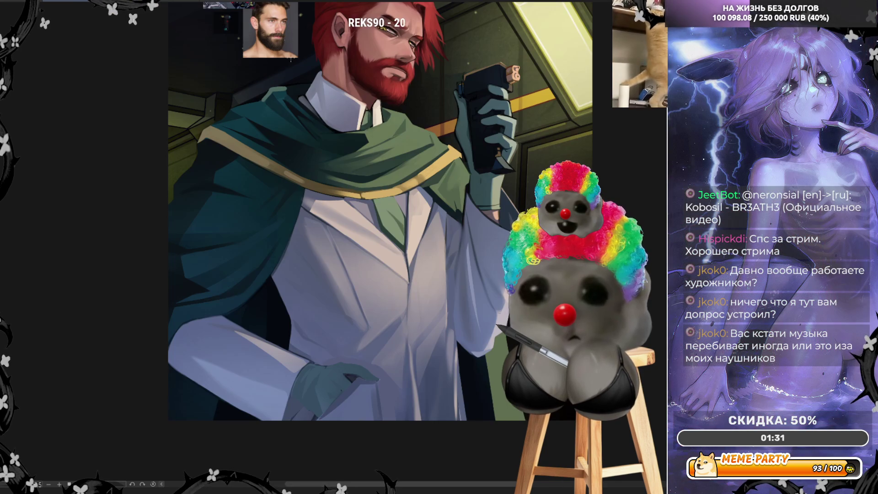
key("ctrl+minus")
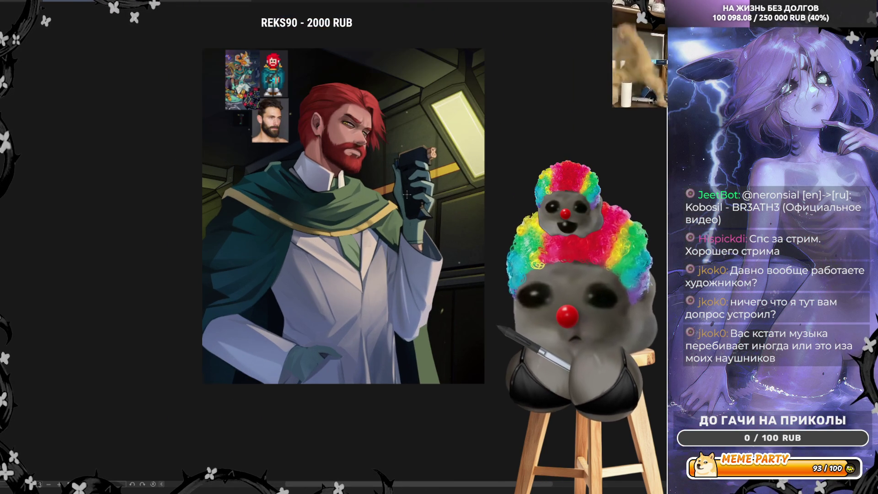
scroll(417, 250, "up", 1)
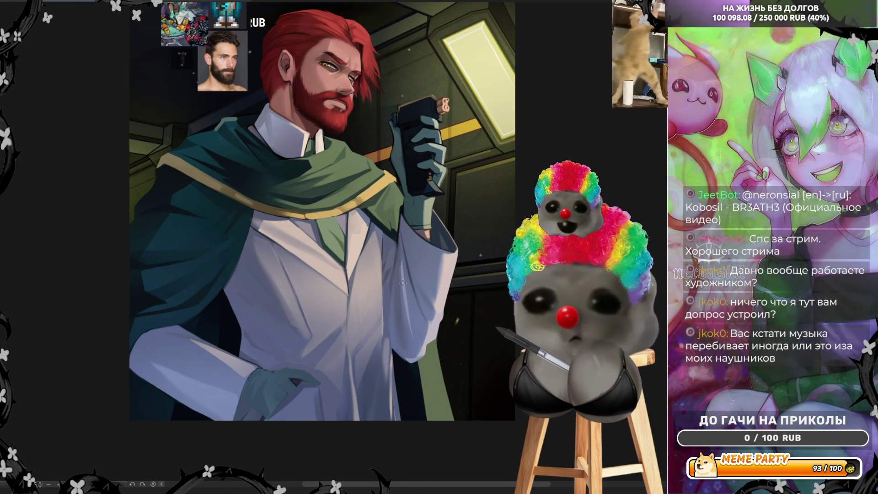
scroll(400, 187, "up", 1)
scroll(382, 240, "down", 2)
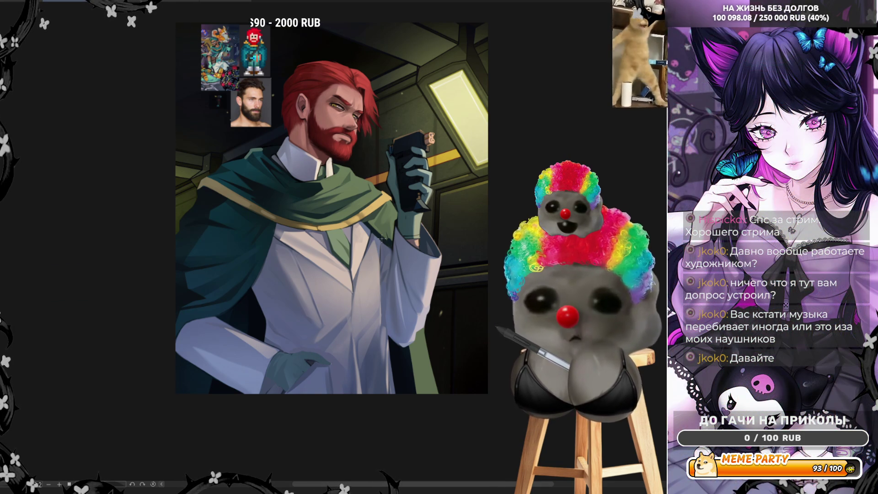
scroll(405, 134, "up", 3)
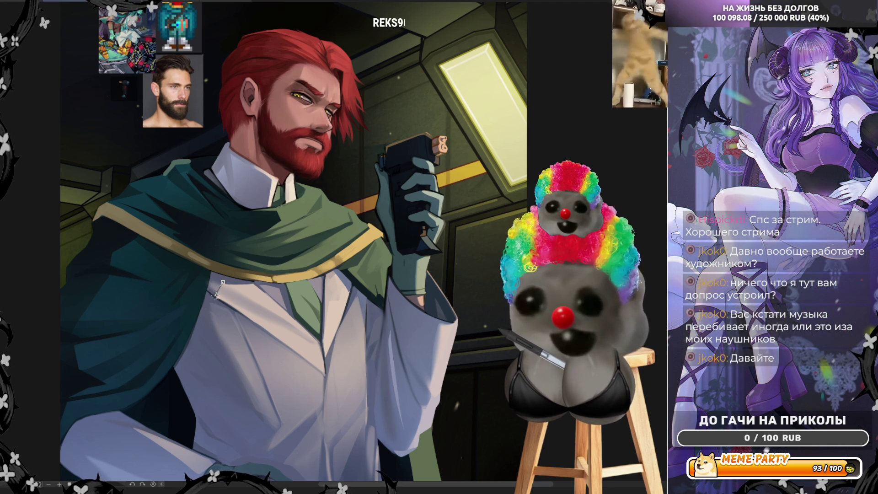
- Polyline-select the coat front below the cape and add the collar area
left_click(320, 344)
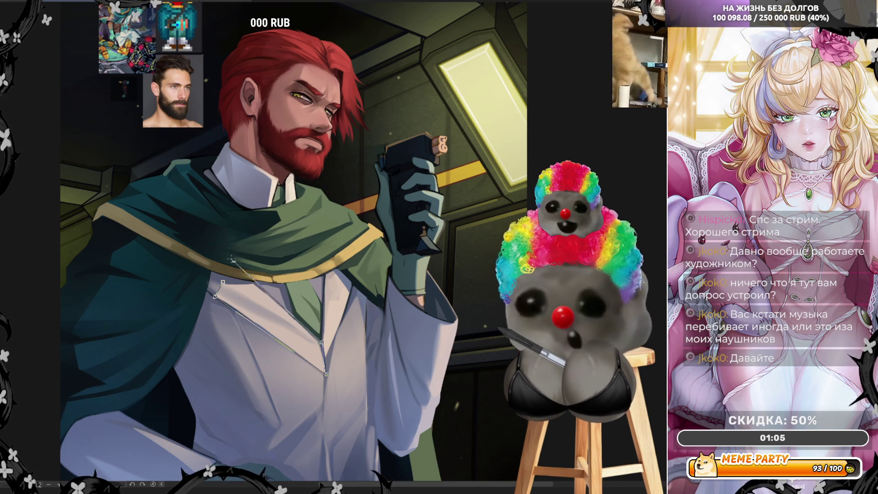
double_click(326, 374)
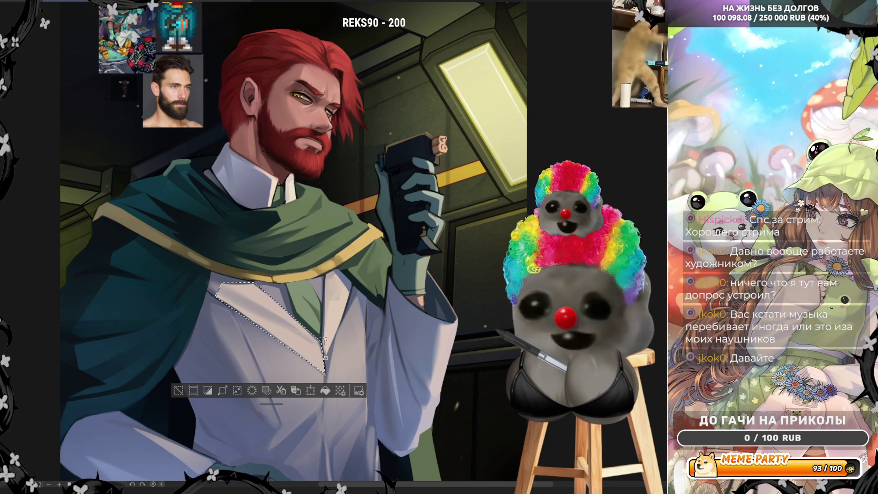
left_click(324, 273)
left_click(338, 268)
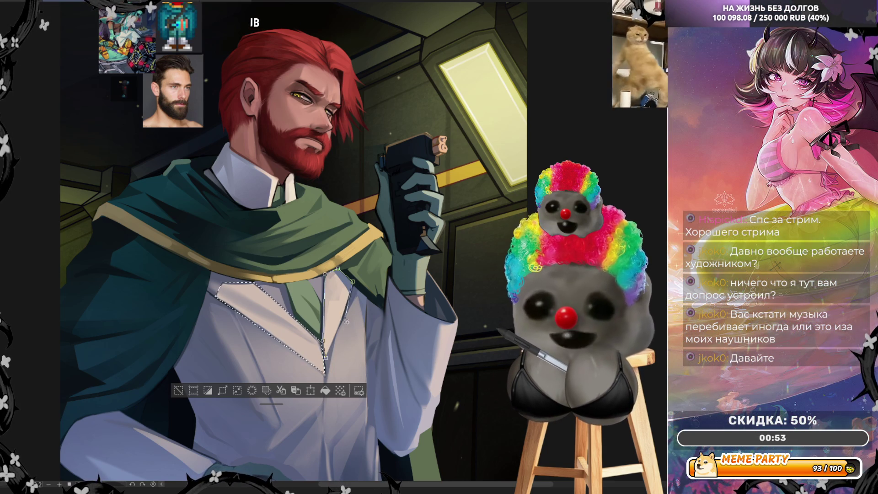
double_click(330, 364)
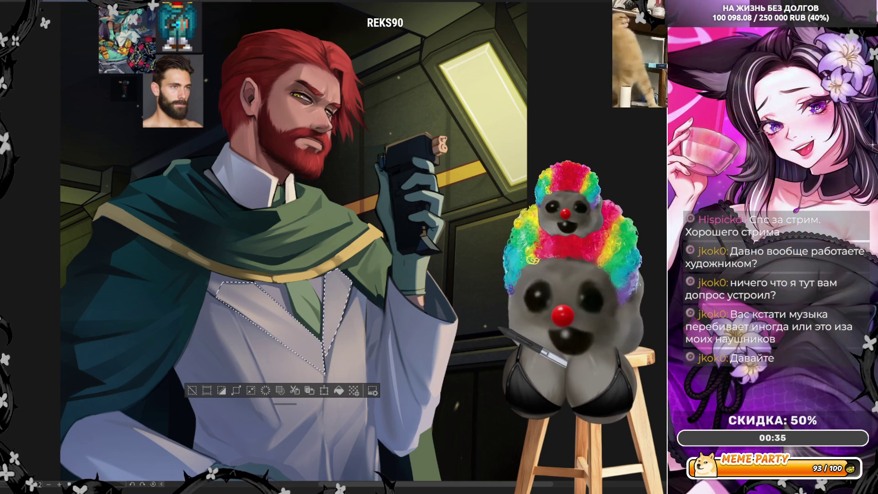
- Deselect the coat, unflip the canvas view, and zoom in on the coat
key("ctrl+d")
key("h")
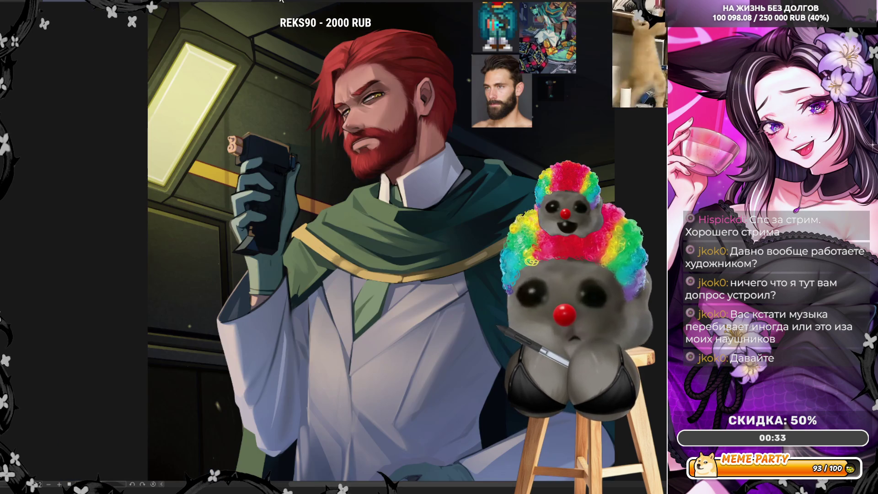
scroll(280, 215, "down", 3)
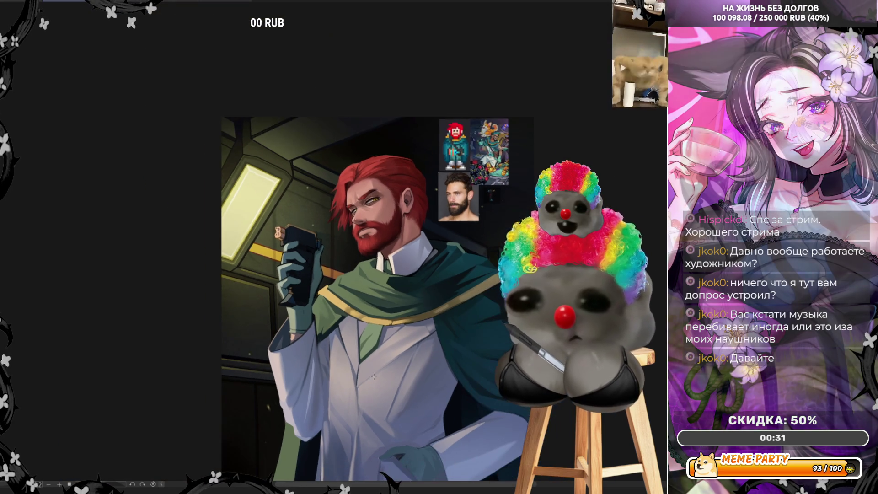
scroll(393, 314, "up", 5)
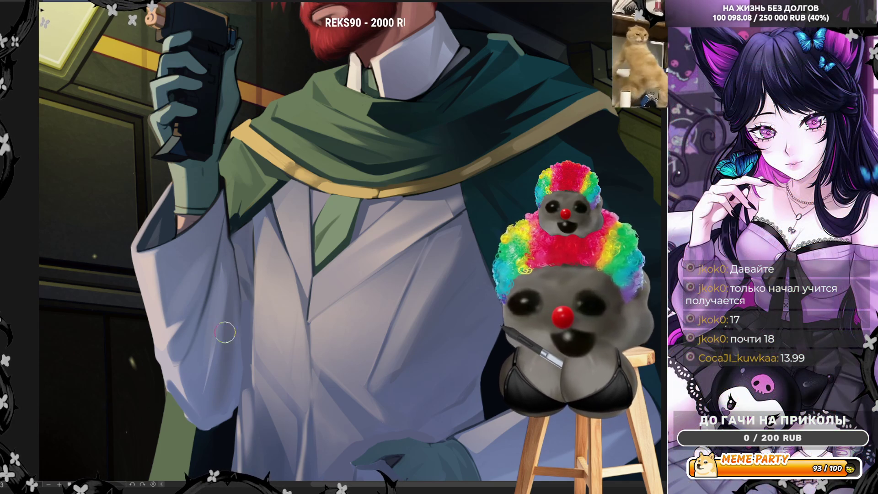
- Sample two shades from the coat as the drawing colour
left_click(242, 249, "alt")
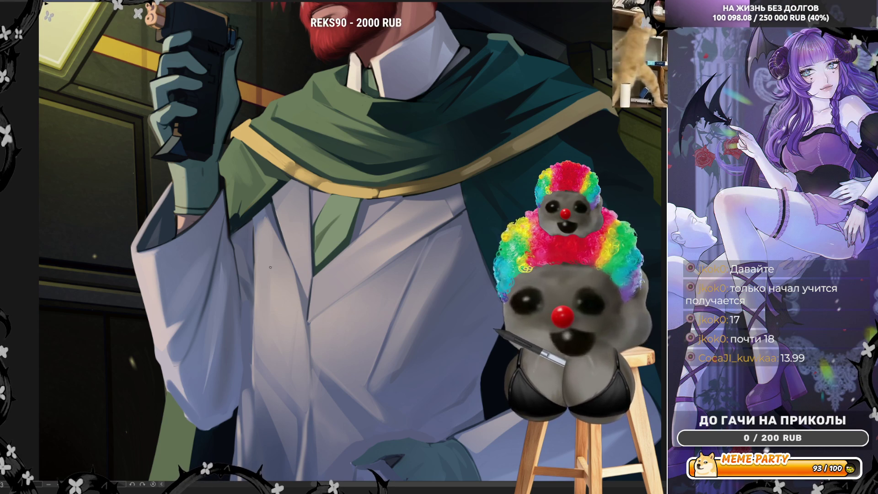
left_click(242, 254, "alt")
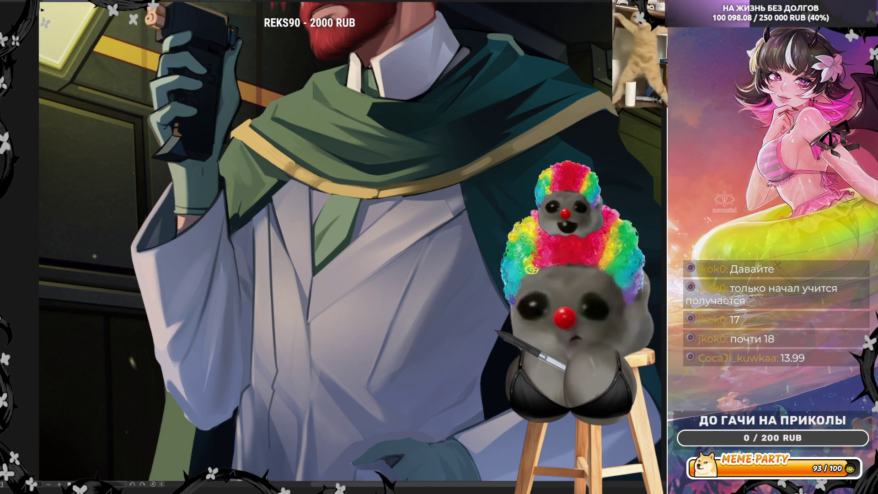
scroll(256, 433, "down", 3)
scroll(323, 370, "up", 4)
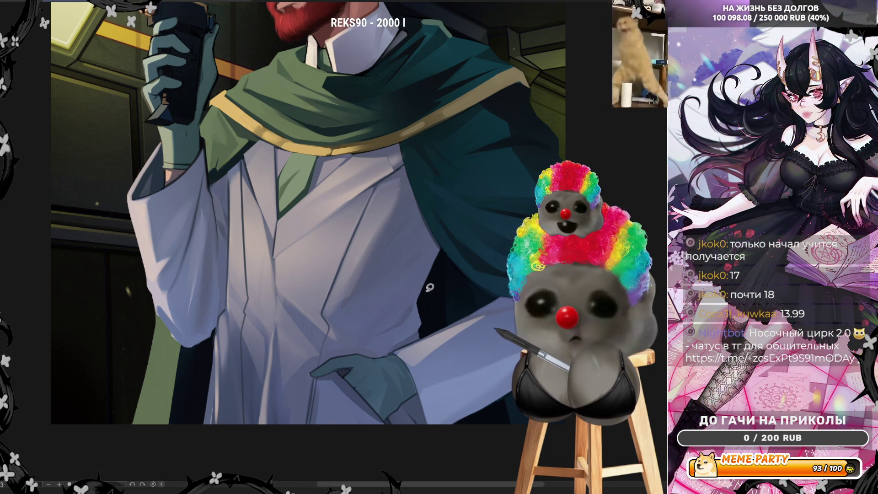
- Cancel two trial straight lines, outline an area along the coat's edge, then mirror the canvas
left_click(444, 254)
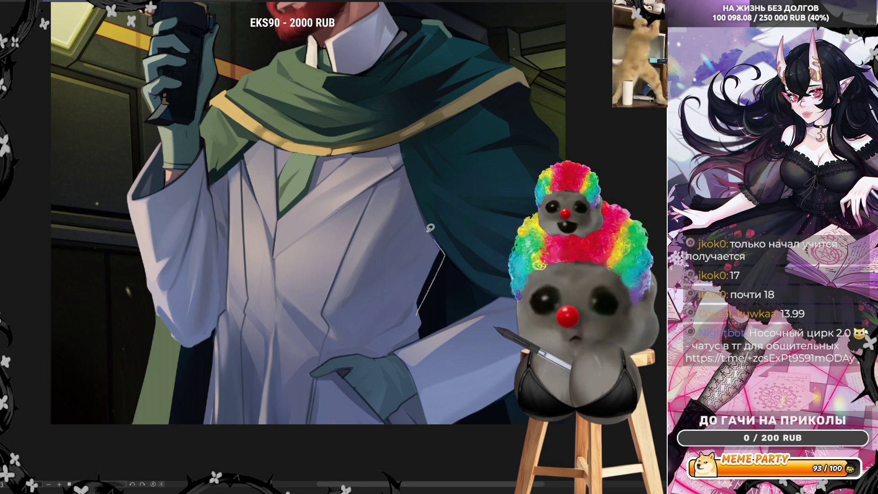
key("Escape")
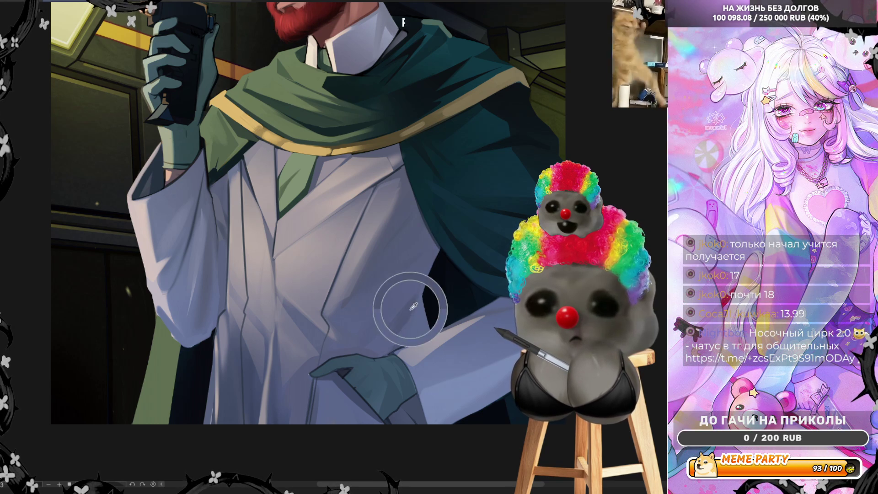
left_click(416, 310)
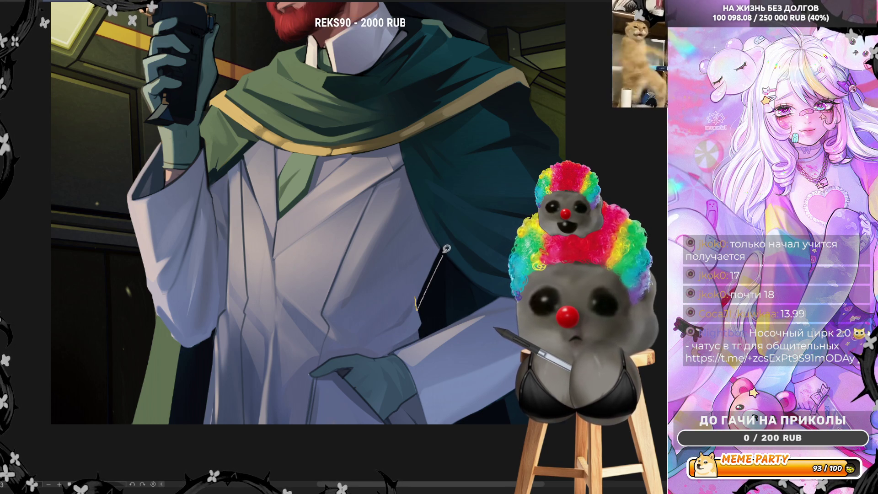
key("Escape")
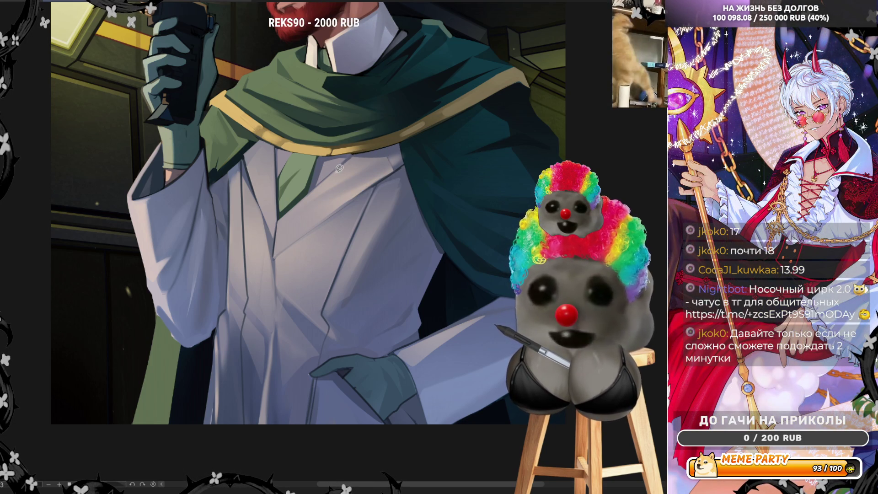
left_click_drag(341, 167, 388, 154)
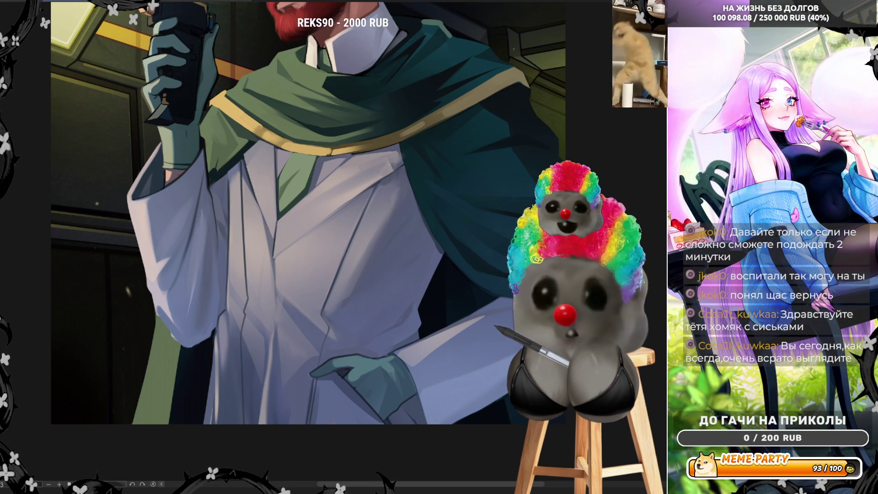
key("h")
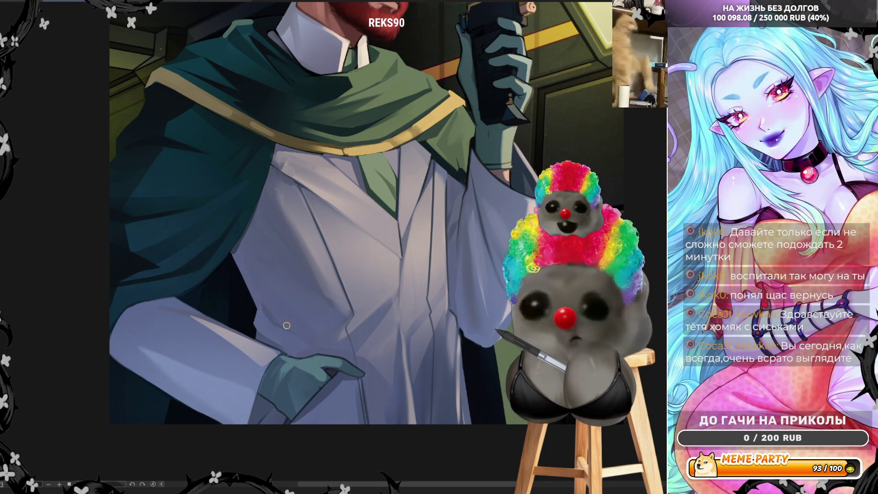
scroll(287, 325, "down", 5)
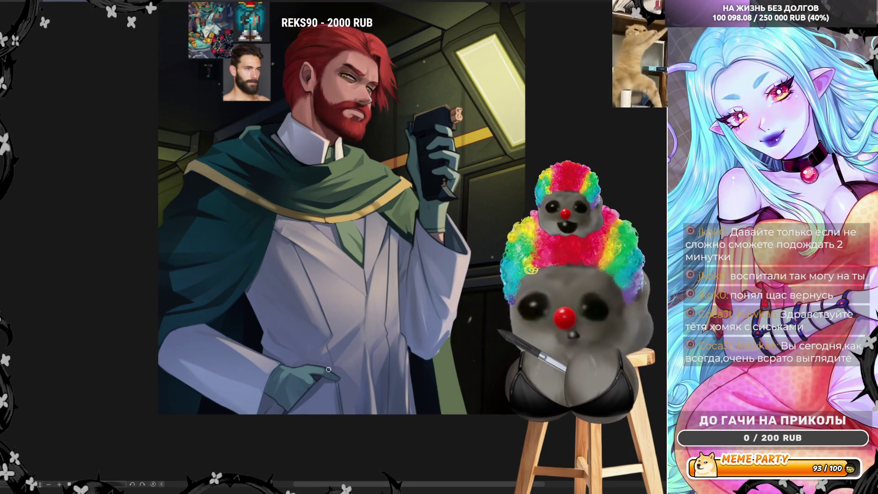
scroll(398, 119, "up", 2)
scroll(401, 110, "down", 5)
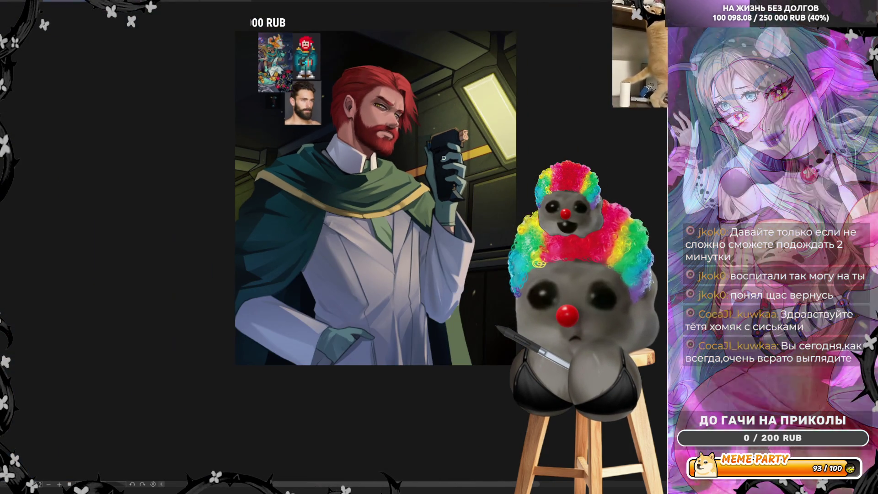
scroll(408, 352, "up", 4)
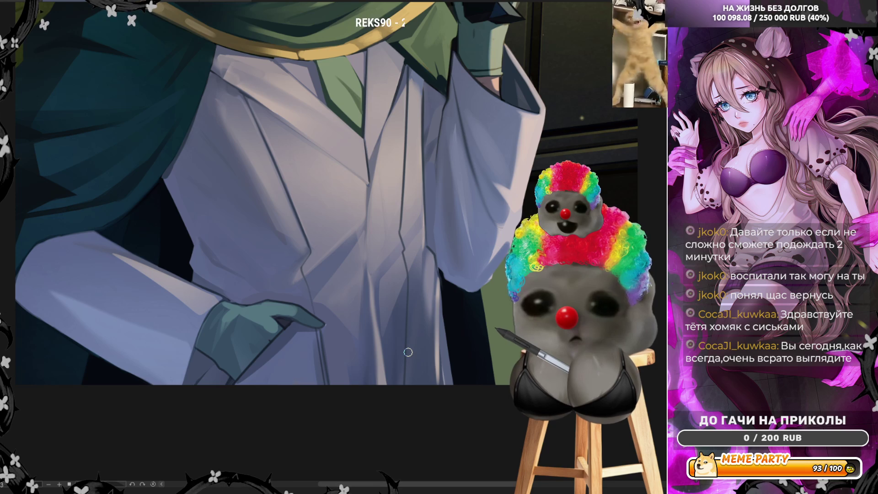
scroll(407, 352, "down", 4)
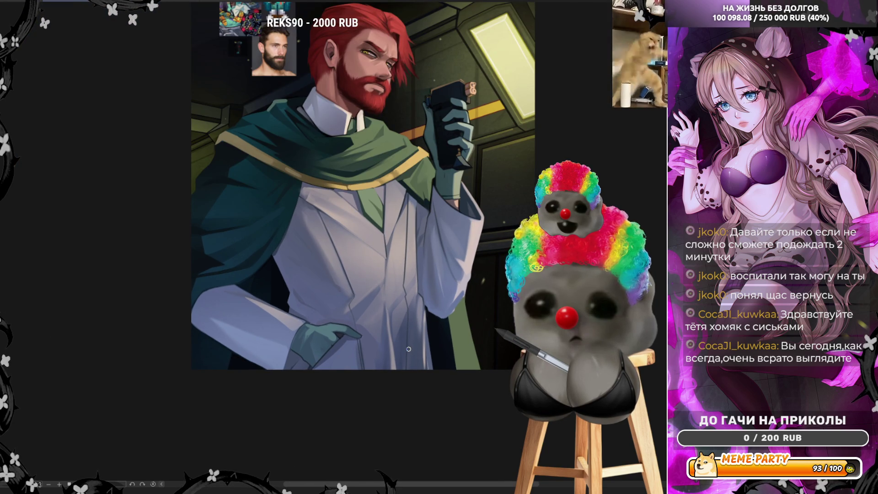
scroll(477, 121, "up", 4)
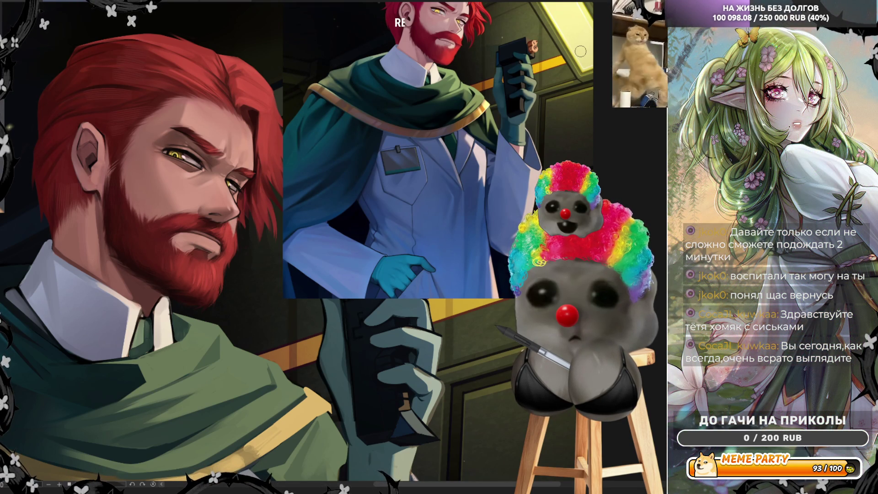
- Zoom out and back in on the cat-eared character's canvas to view the whole picture
scroll(581, 51, "down", 3)
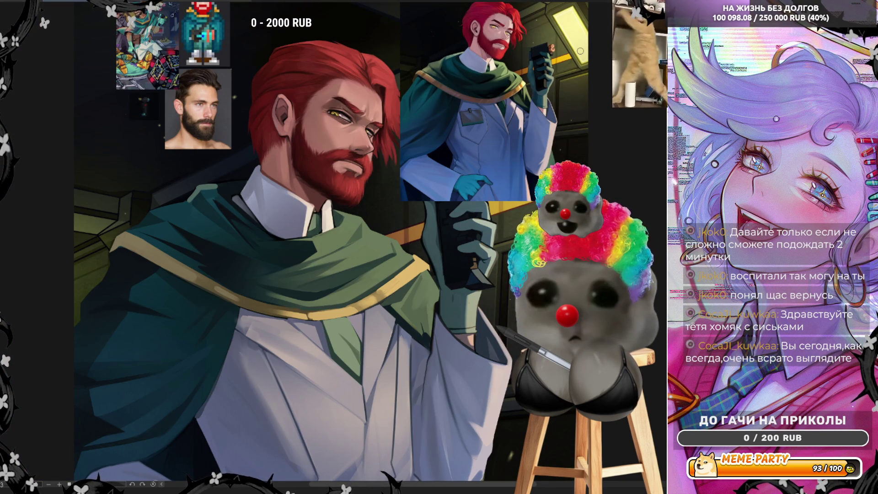
scroll(580, 52, "up", 1)
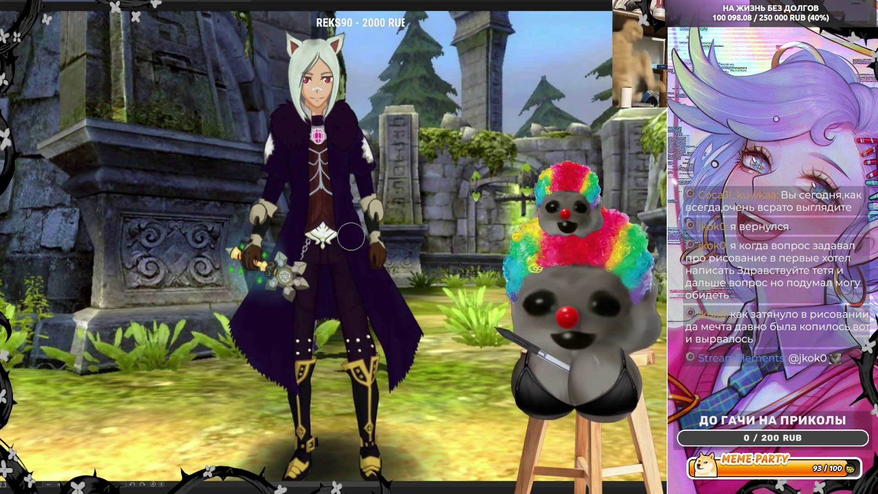
- Paint a grey-blue stroke across the sky right of the character's head, then zoom back out
scroll(282, 208, "down", 1)
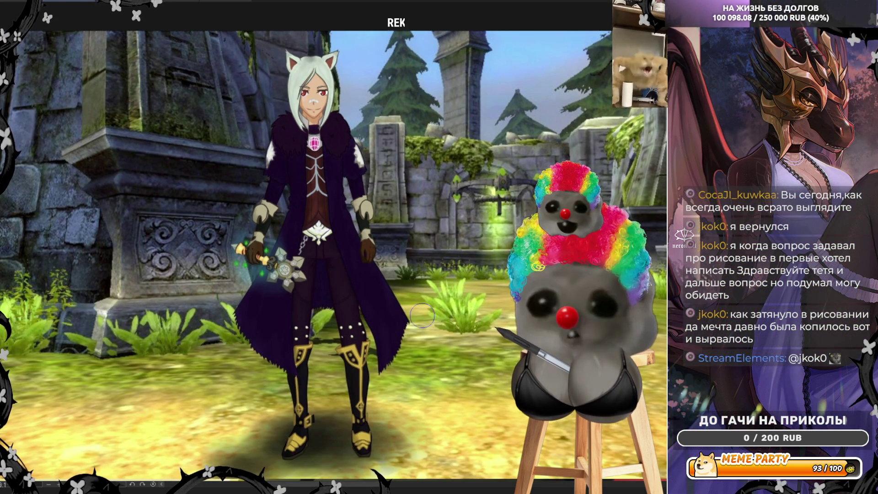
scroll(397, 328, "up", 5)
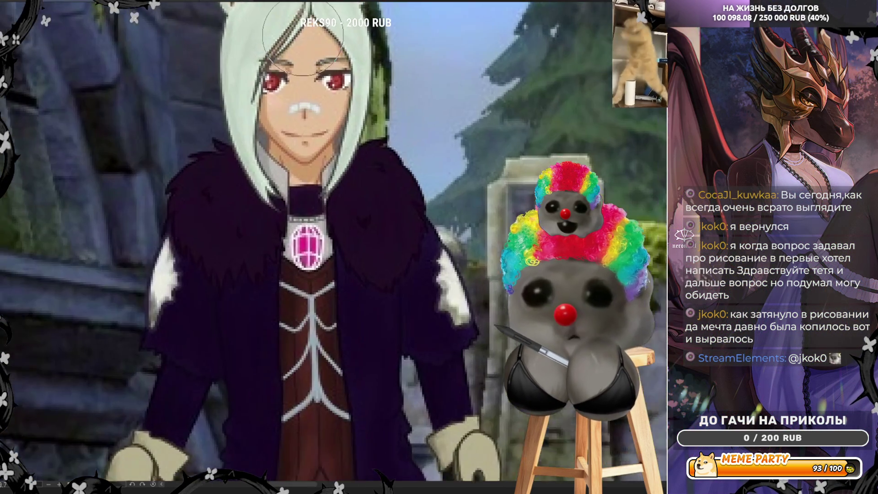
scroll(341, 158, "up", 3)
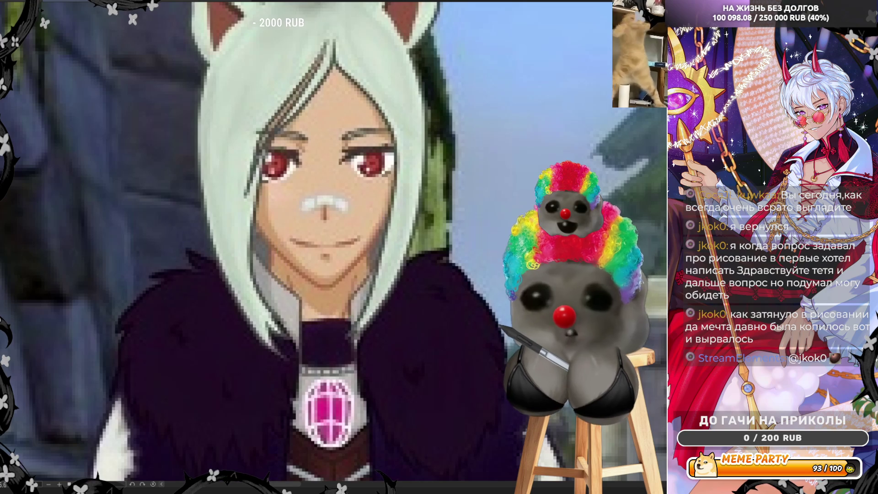
left_click_drag(509, 127, 558, 120)
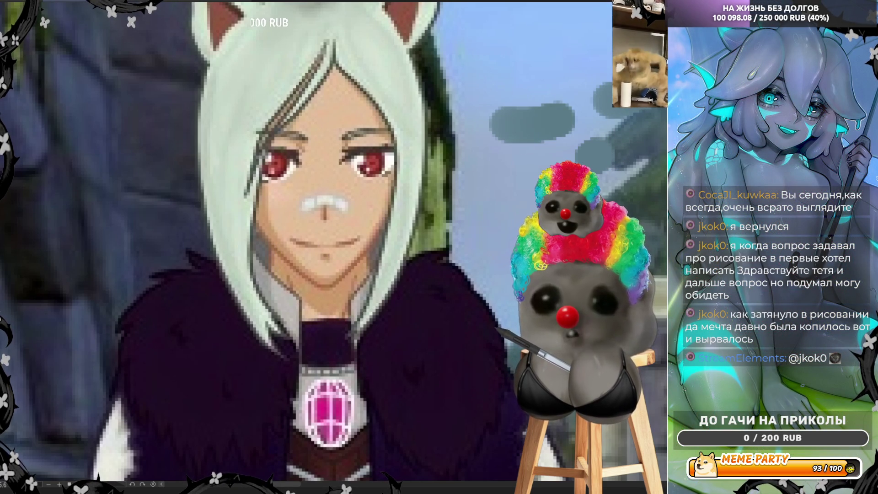
scroll(465, 268, "down", 2)
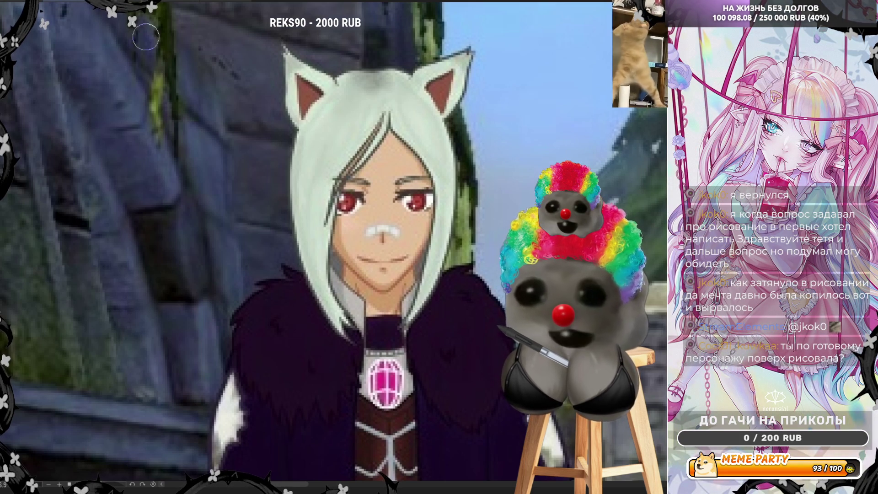
scroll(192, 127, "down", 2)
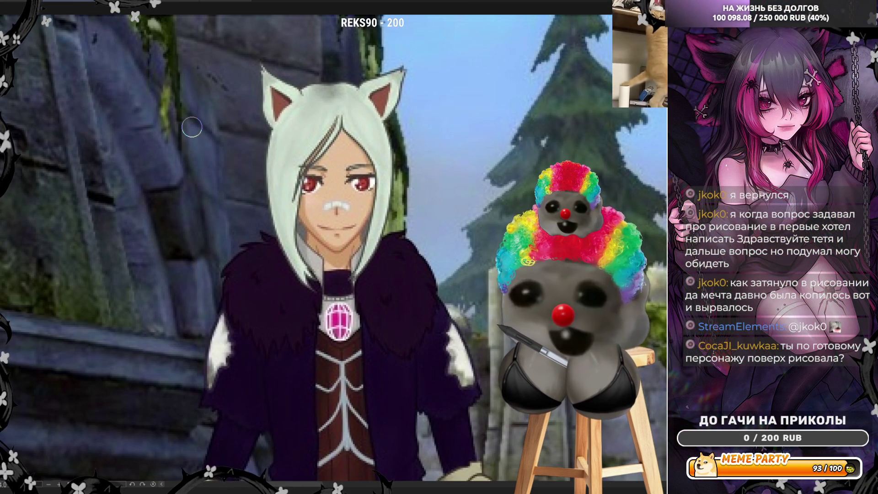
scroll(192, 127, "down", 5)
scroll(325, 361, "up", 2)
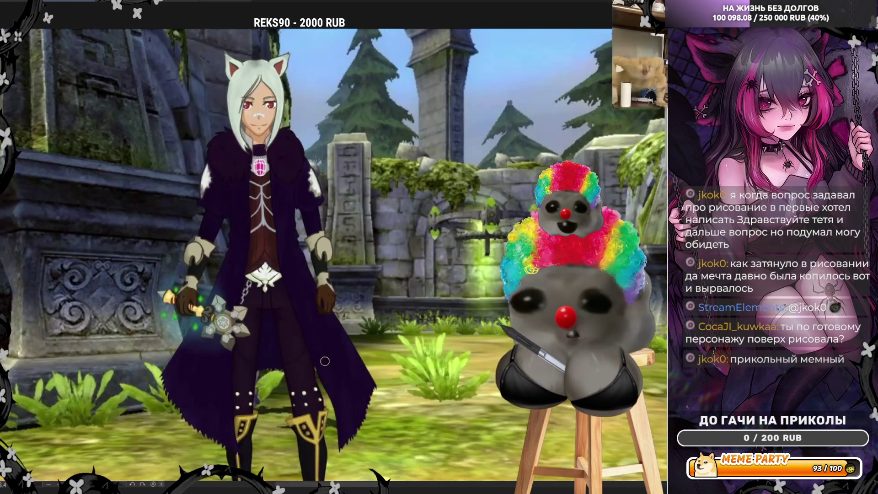
scroll(325, 361, "down", 2)
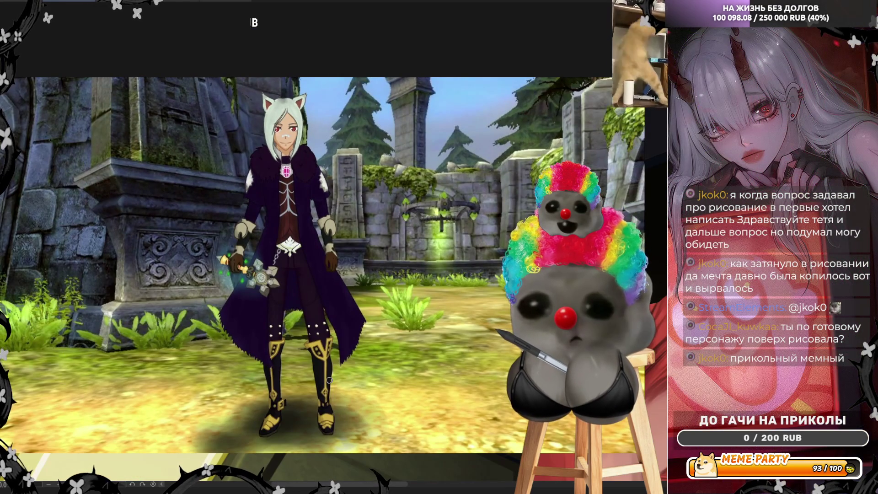
scroll(317, 328, "up", 1)
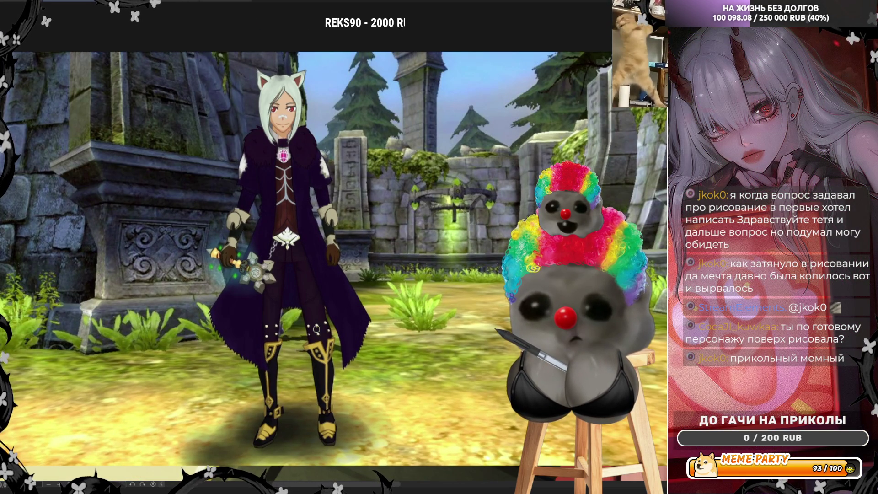
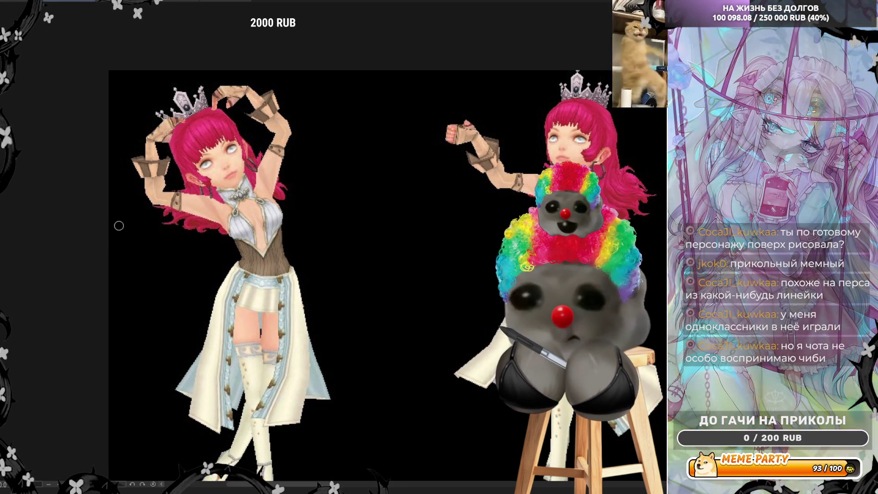
- Scroll the 2014 album to the blue-haired elf drawing dated 13 July 2016
scroll(123, 227, "down", 1)
scroll(122, 227, "down", 1)
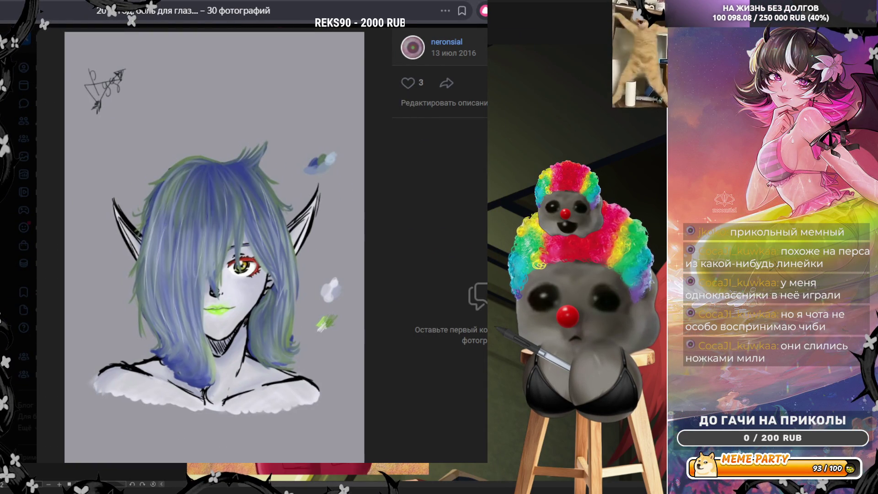
- View the album's grey-haired Скайла drawing full size, then open a new browser tab
left_click(353, 256)
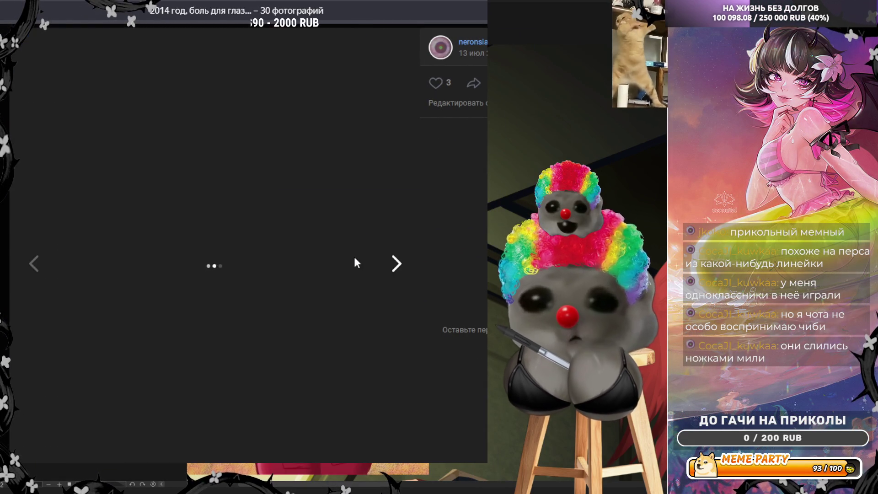
key("Escape")
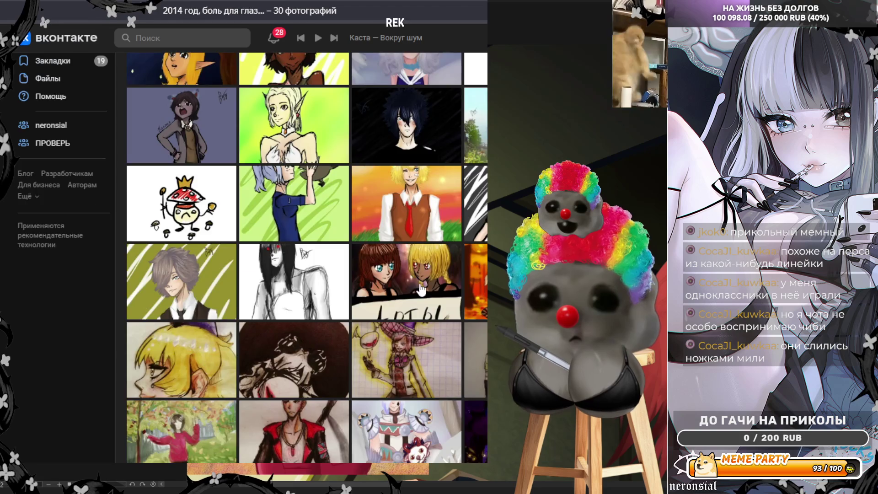
scroll(222, 362, "down", 2)
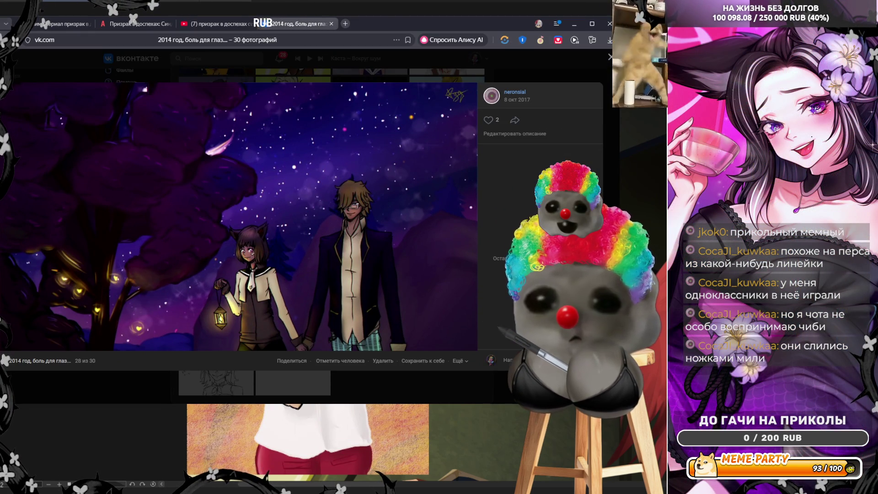
key("Escape")
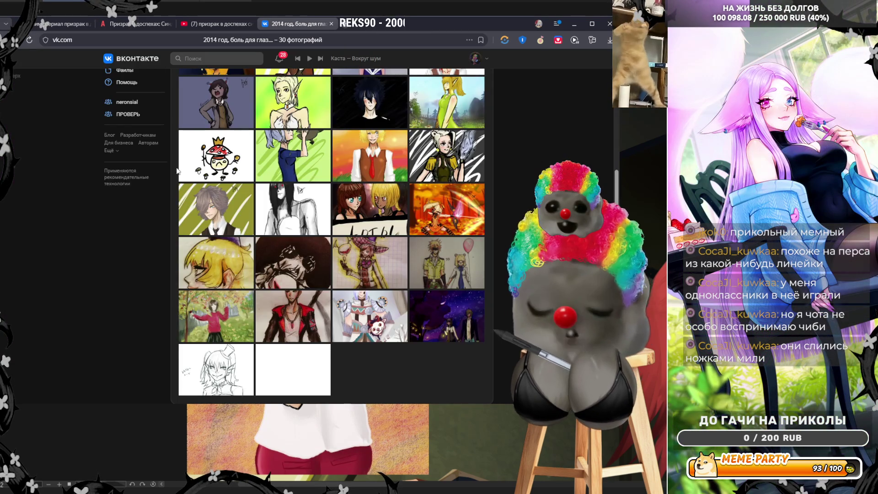
left_click(297, 191)
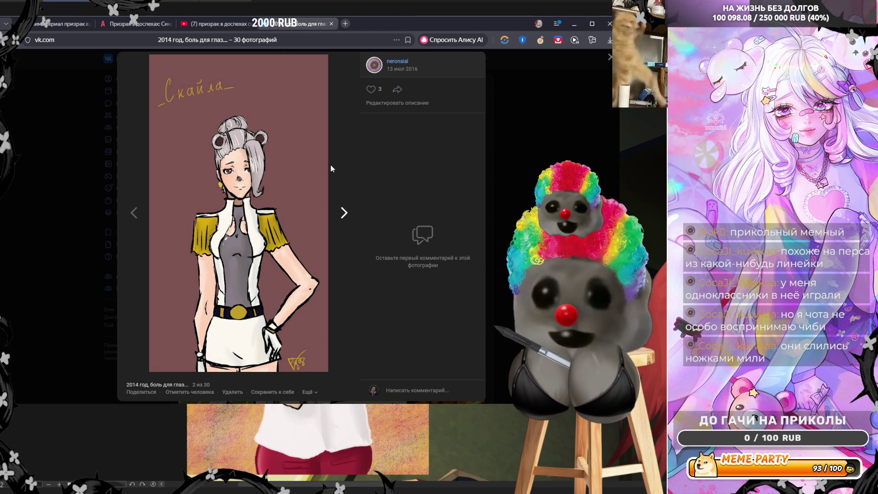
left_click(345, 27)
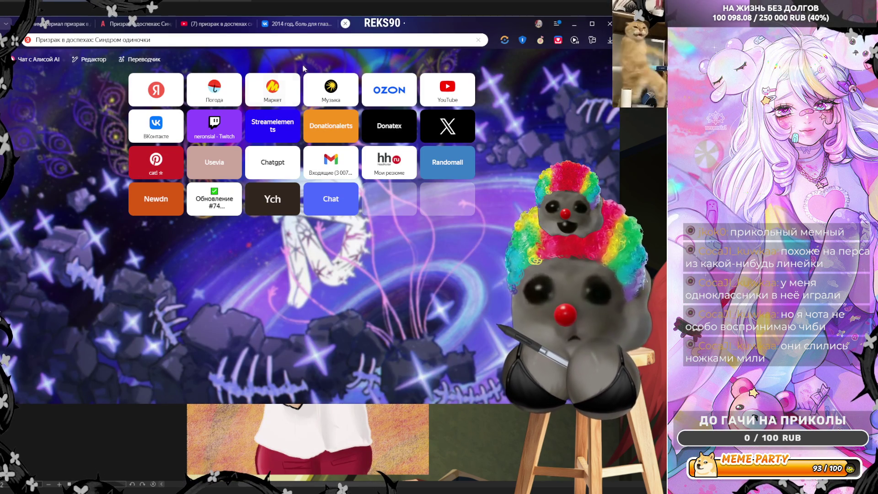
- Search Yandex for 'соуп итер' and switch to the image results
left_click(479, 40)
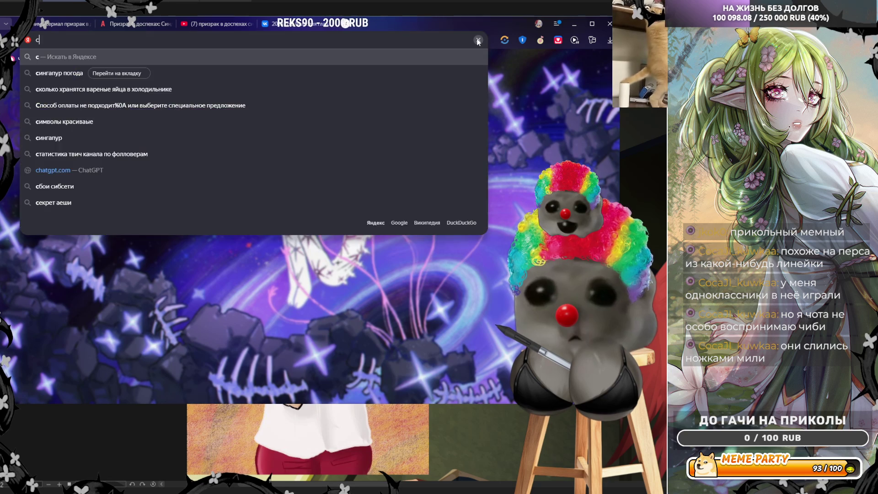
type("соуп")
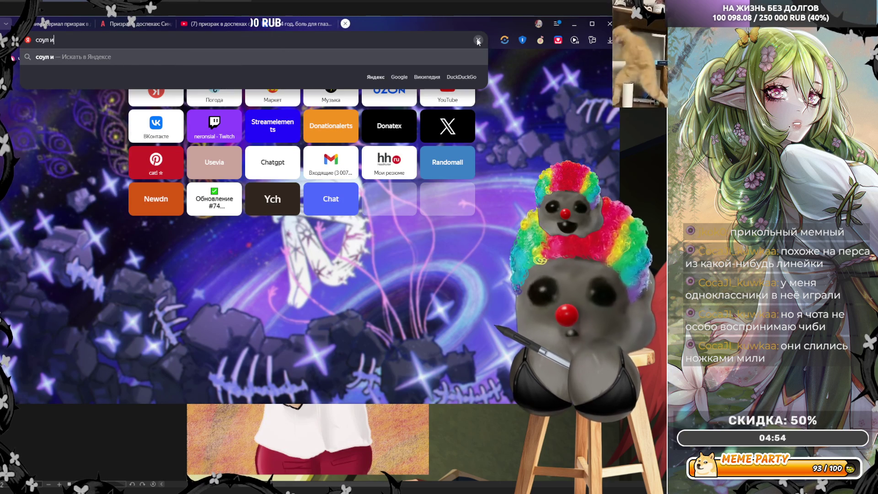
key("Return")
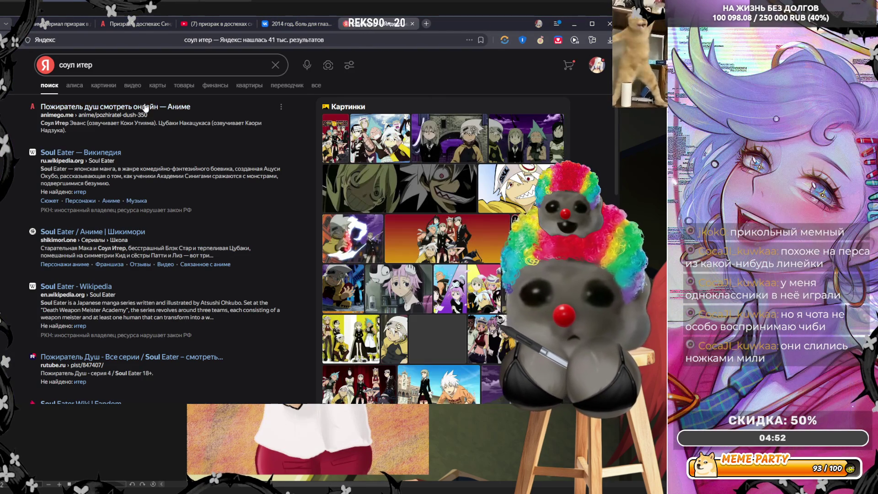
left_click(103, 85)
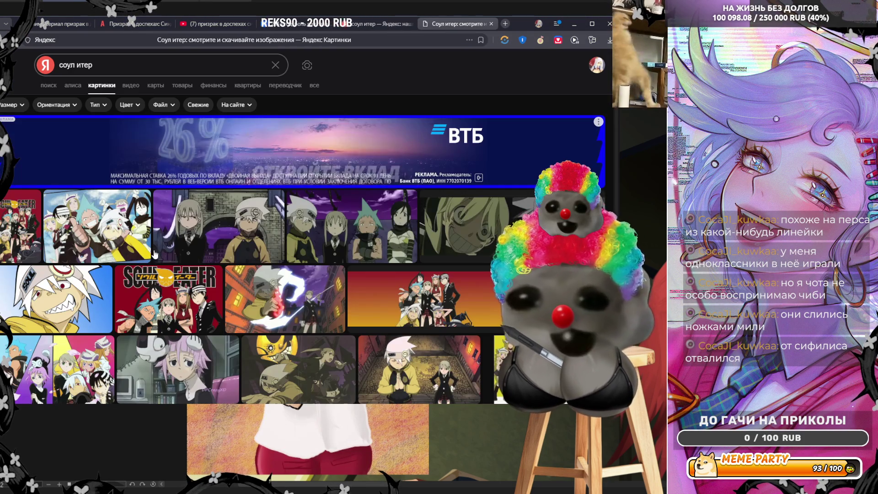
- Browse several enlarged Soul Eater images, then return to the VK album's elf drawing
left_click(265, 238)
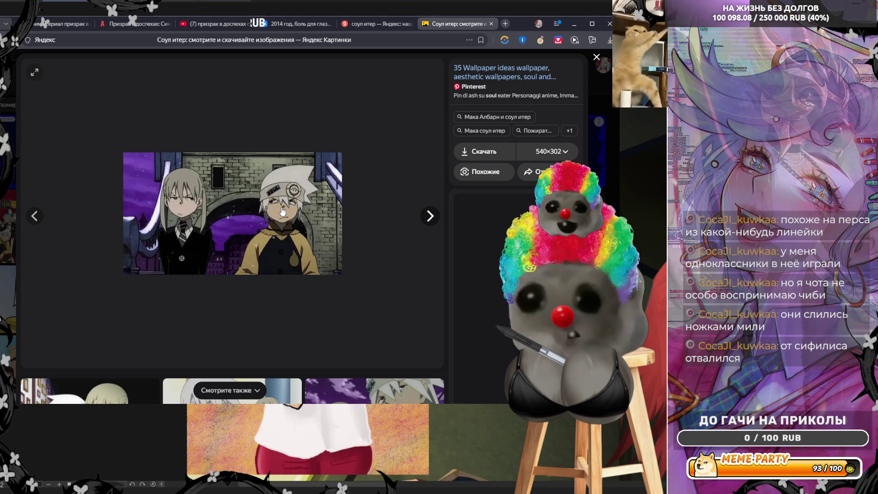
left_click(346, 232)
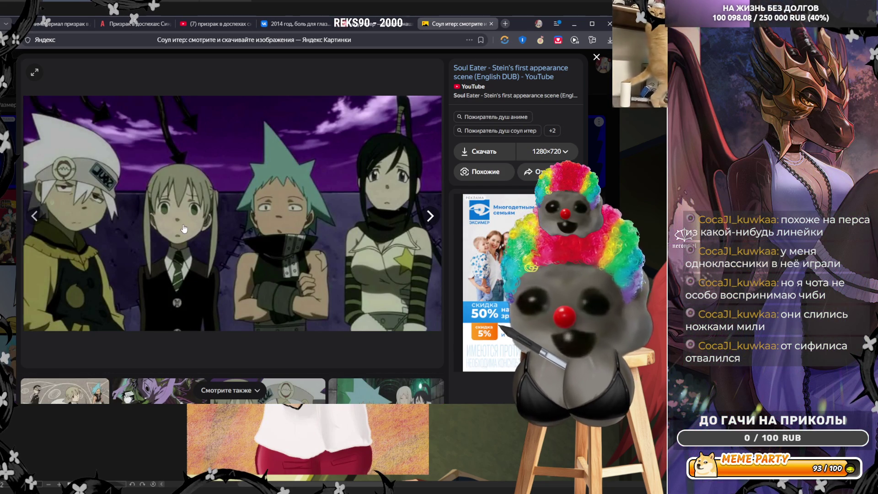
left_click(370, 229)
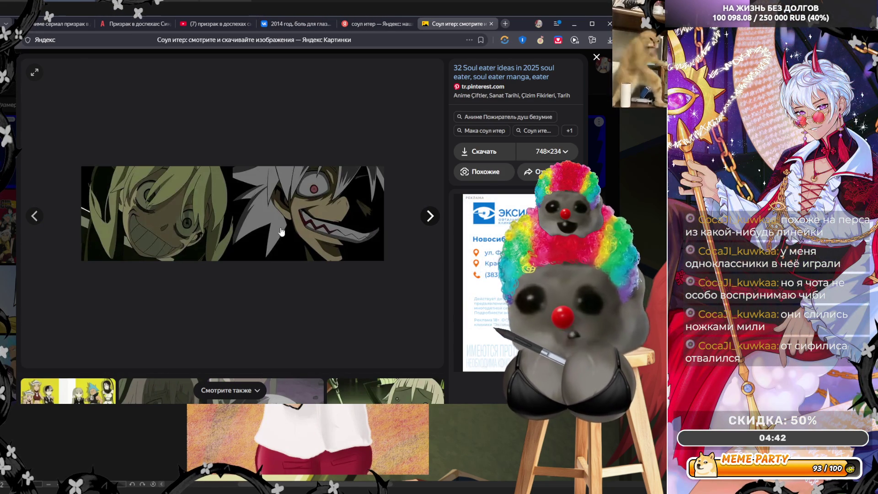
left_click(287, 232)
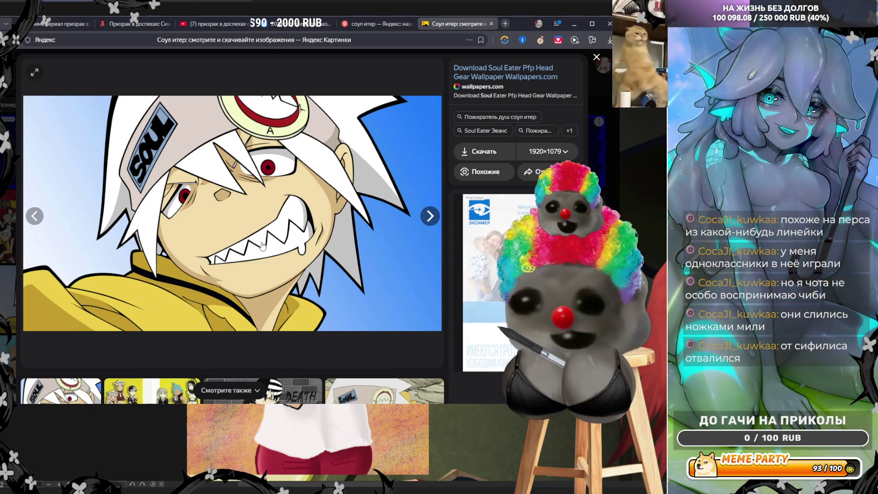
left_click(300, 21)
left_click(344, 213)
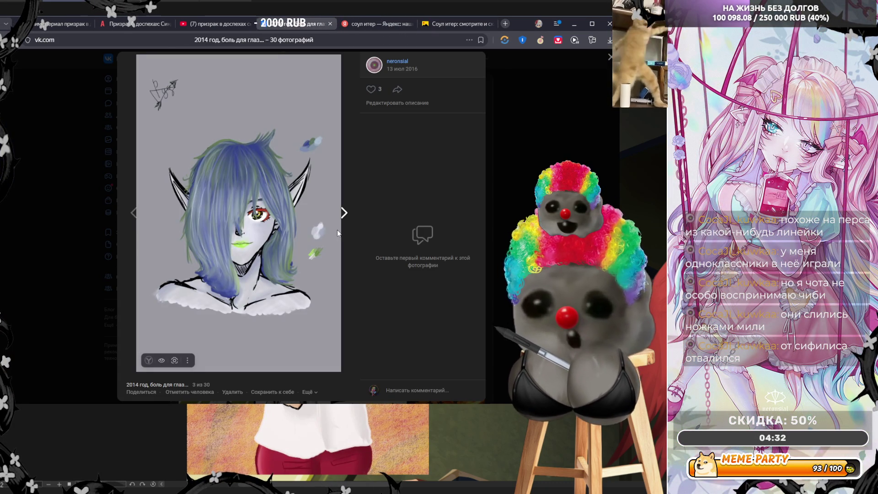
- Page through the album to photo 18 of 30, the black-haired girl sketch, then switch to the painting canvas
left_click(336, 230)
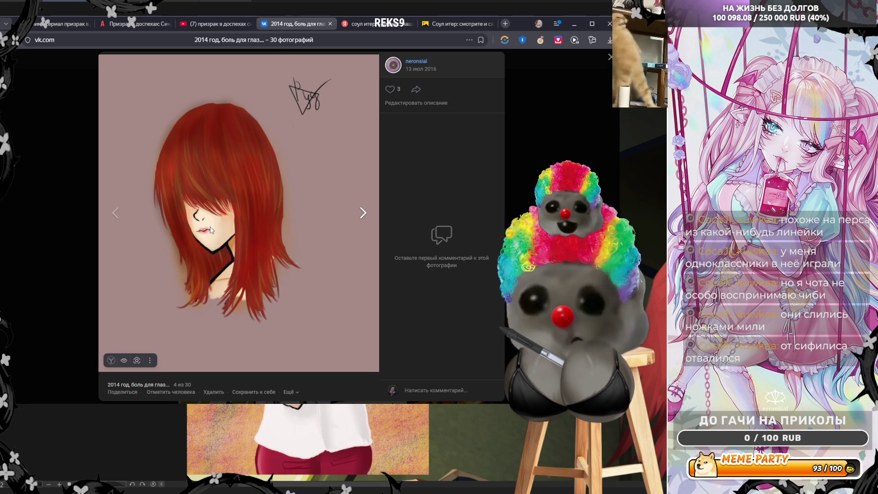
left_click(317, 226)
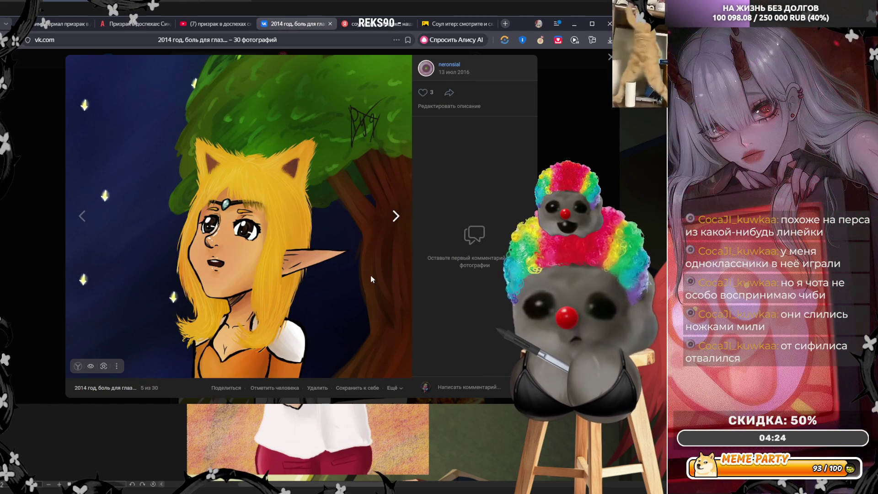
left_click(372, 276)
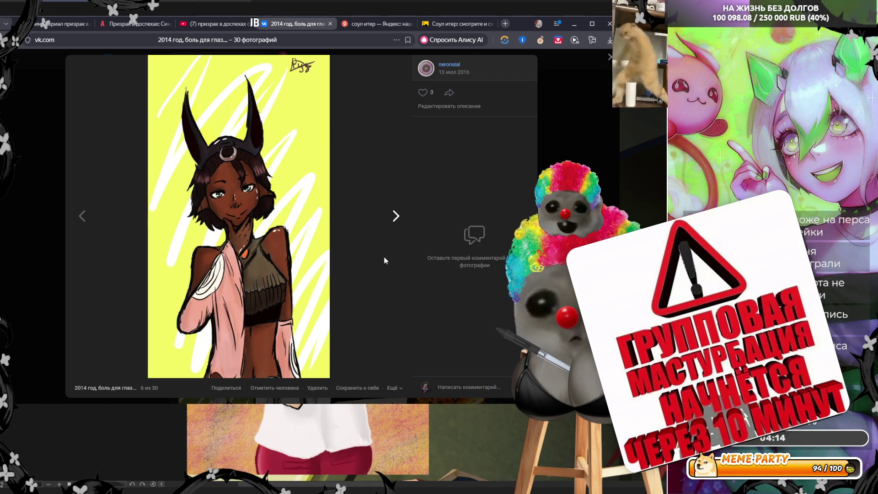
left_click(384, 261)
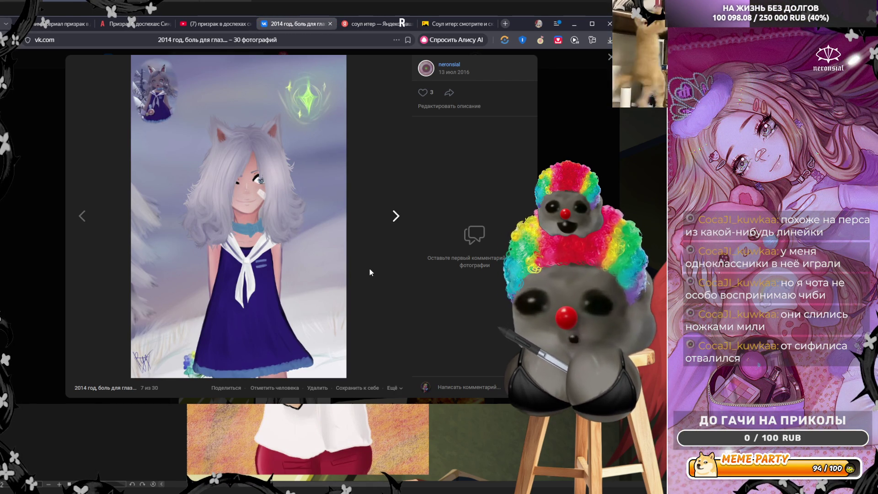
left_click(384, 284)
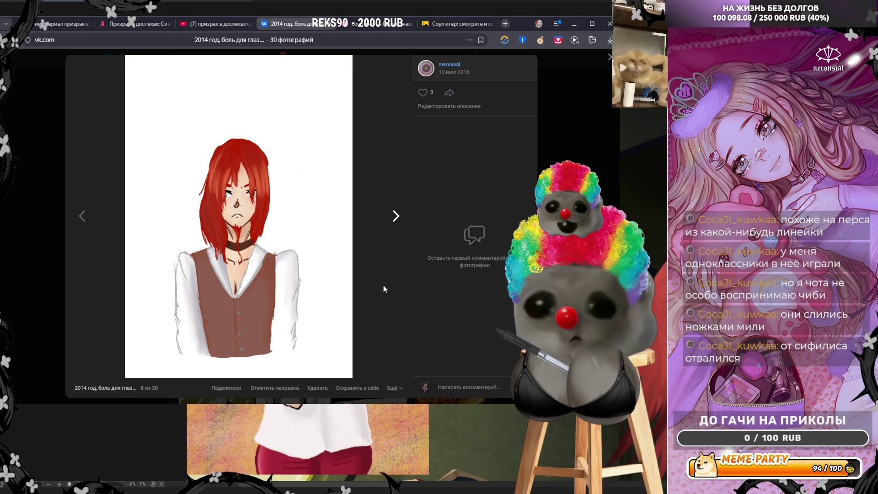
left_click(380, 265)
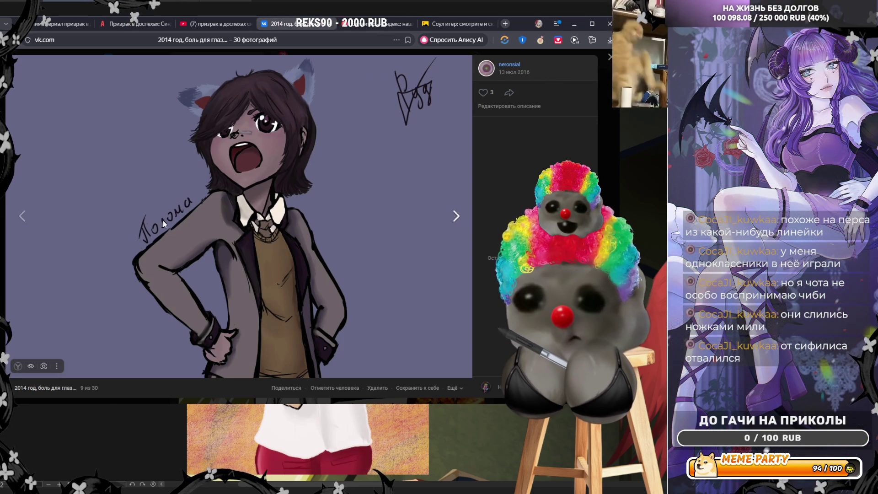
left_click(430, 249)
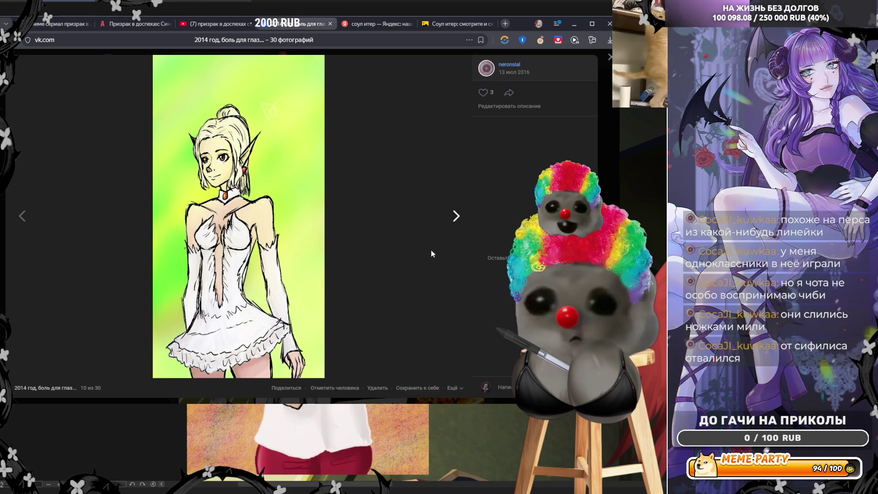
left_click(431, 250)
left_click(431, 250)
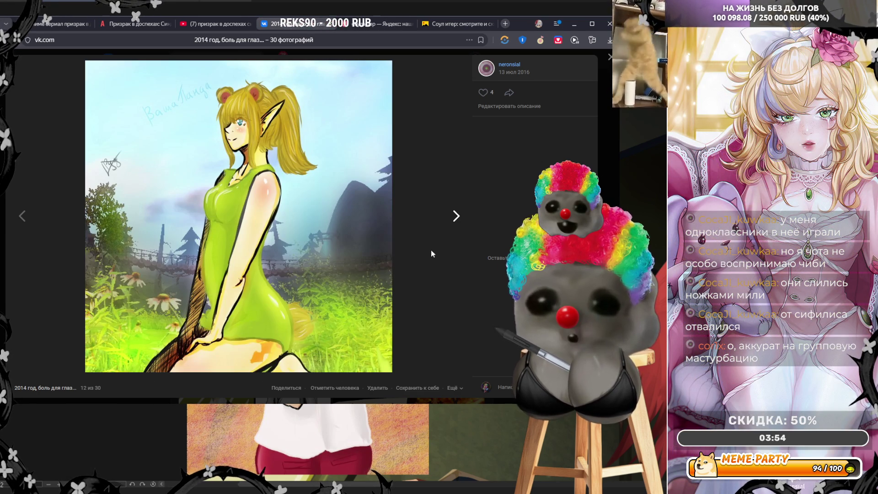
left_click(431, 250)
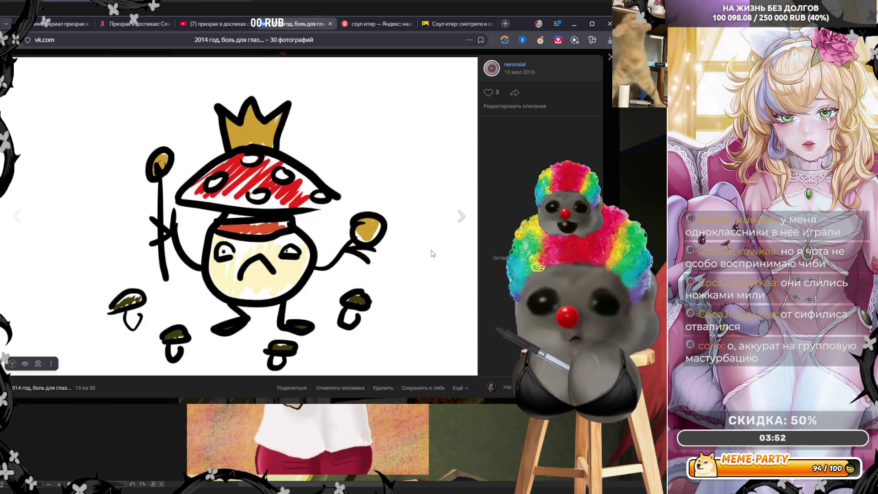
left_click(431, 253)
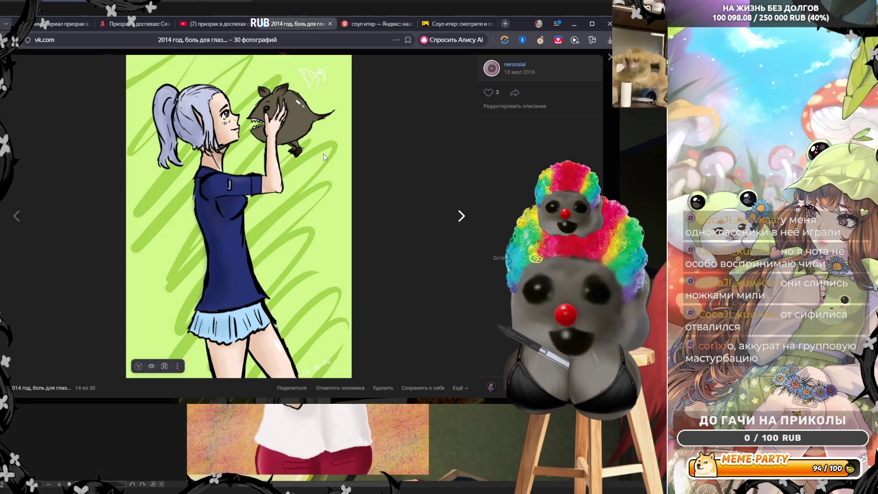
left_click(448, 244)
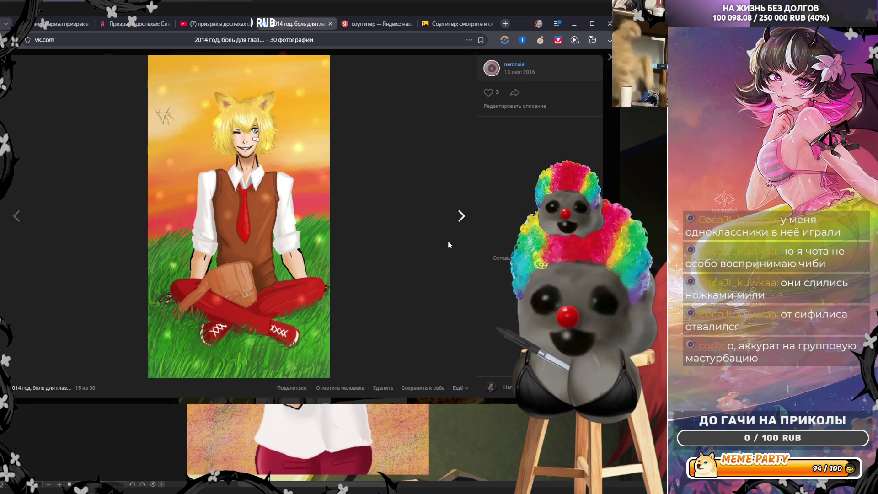
left_click(448, 245)
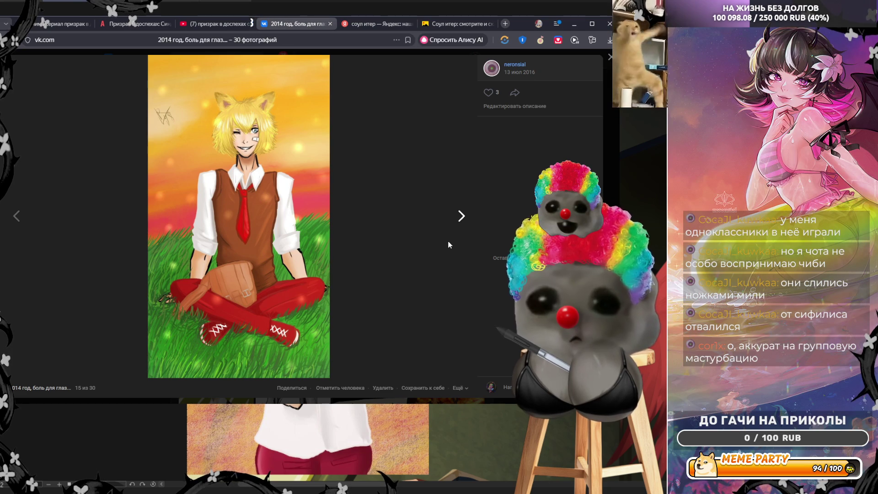
left_click(448, 244)
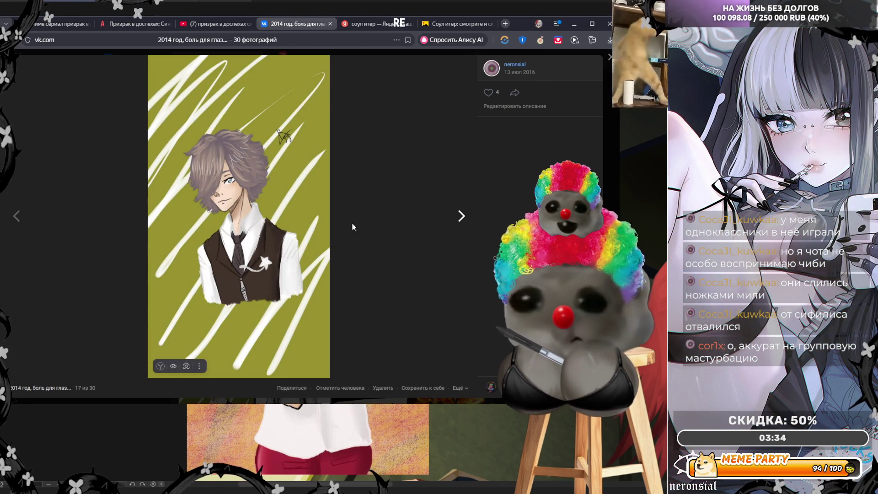
left_click(423, 230)
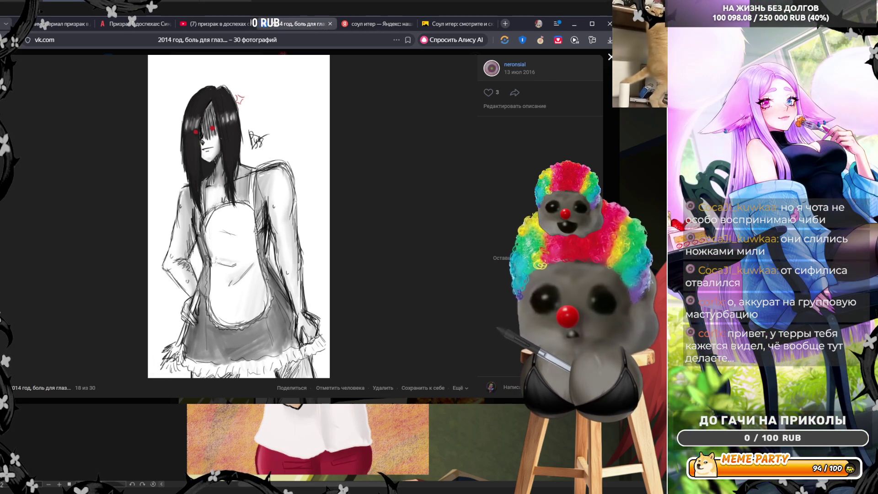
key("alt+Tab")
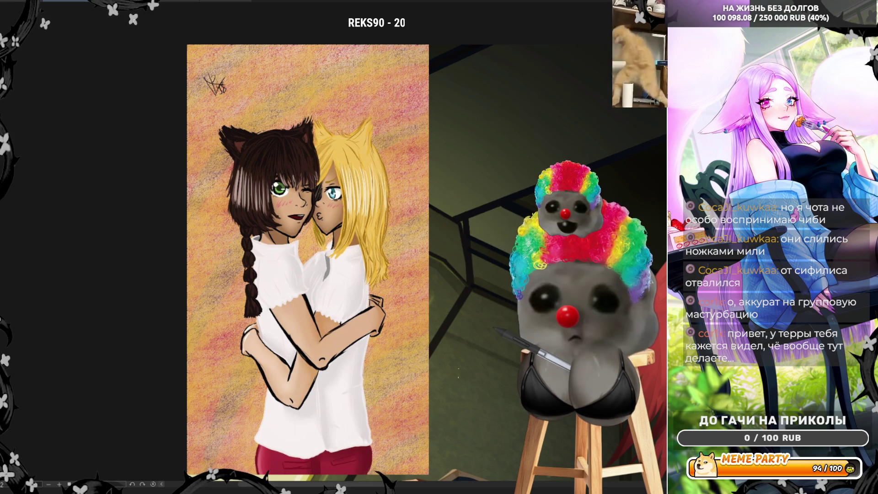
- Look over the red-haired man painting, zooming in and out, then return to VK photo 18
key("alt+Tab")
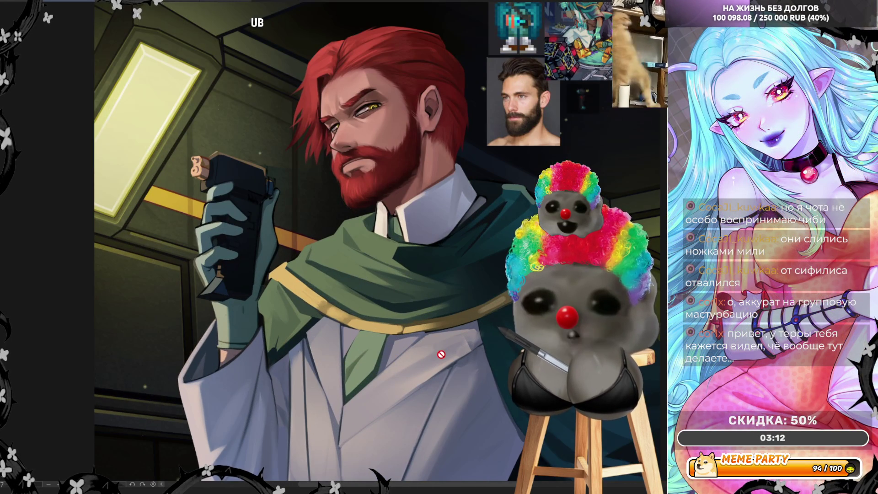
scroll(368, 352, "up", 2)
scroll(367, 351, "down", 1)
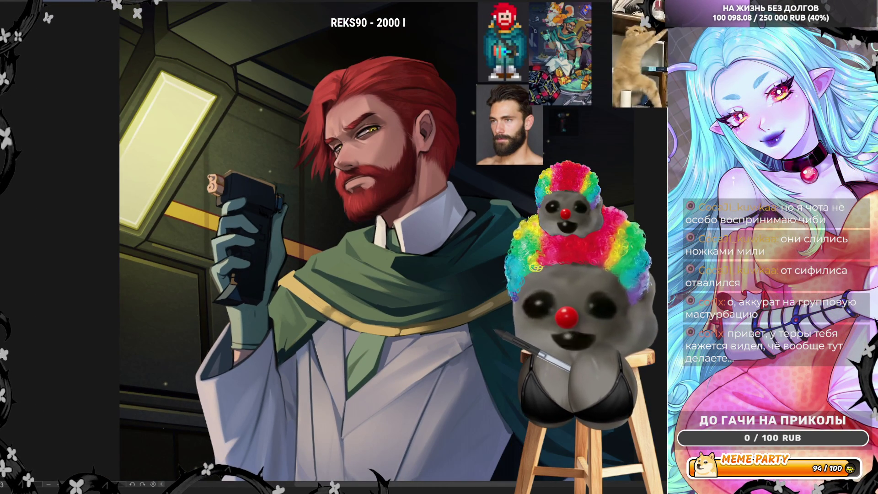
key("alt+Tab")
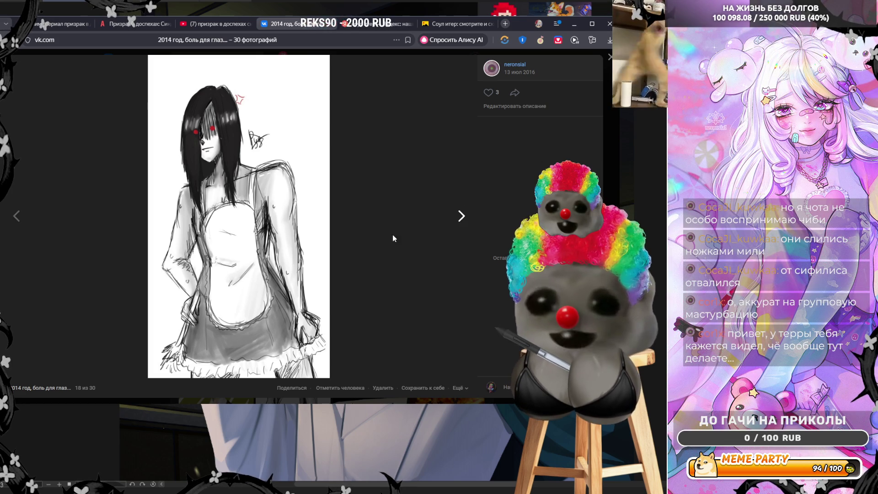
- Advance to photo 20 of 30, the orange archer drawing, and open a new tab
left_click(413, 234)
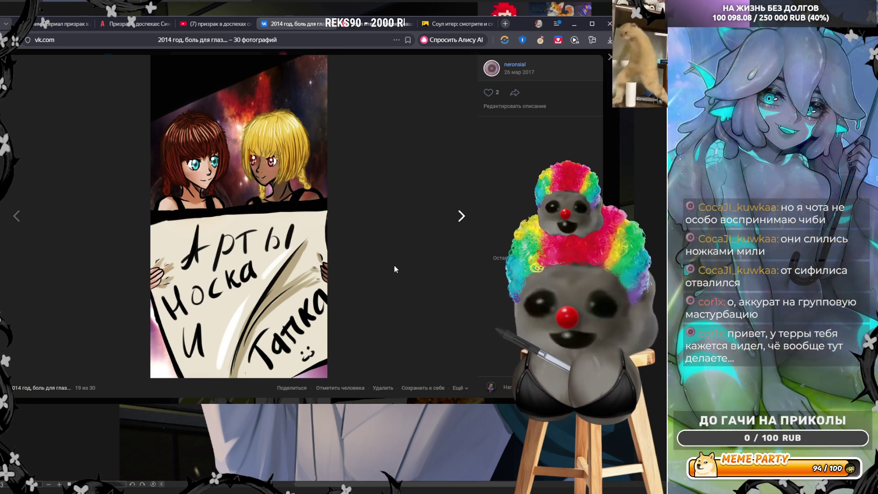
left_click(412, 271)
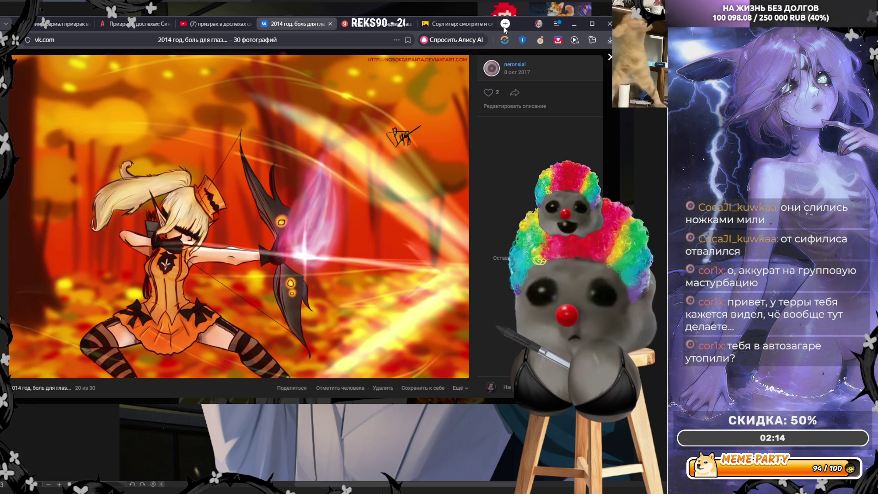
left_click(503, 27)
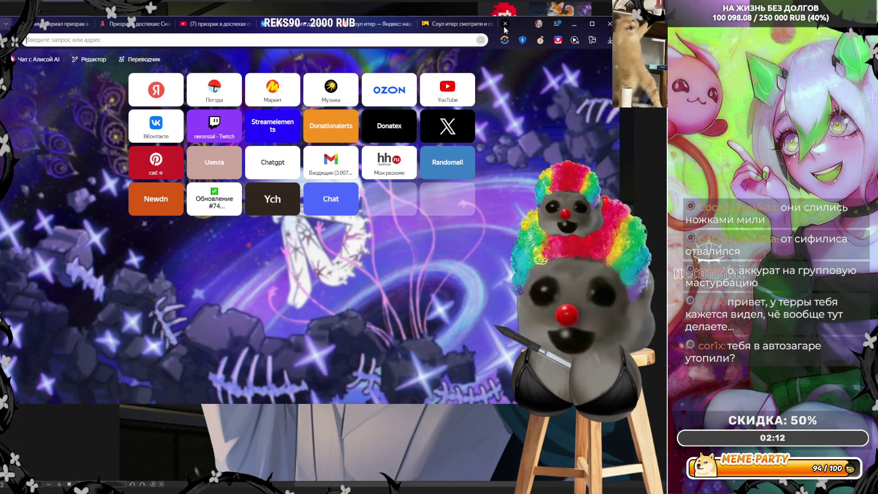
- Web-search 'deviantart' and open the official DeviantArt site
type("devi")
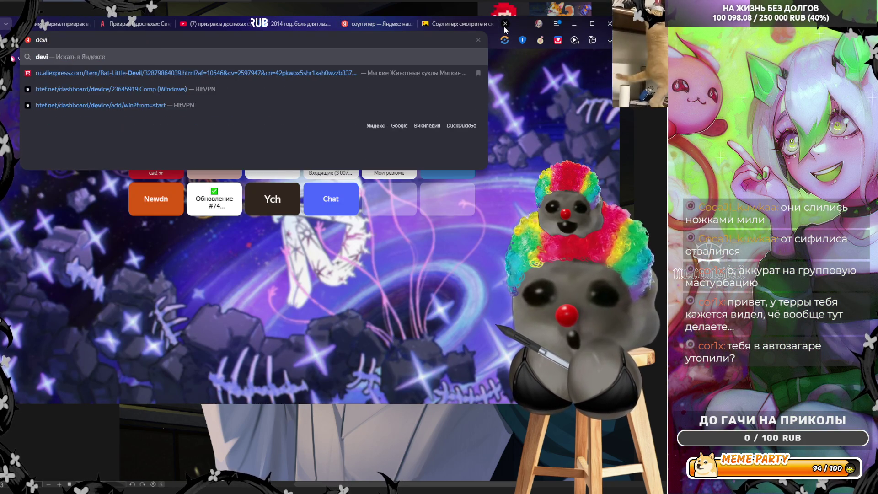
type("antart")
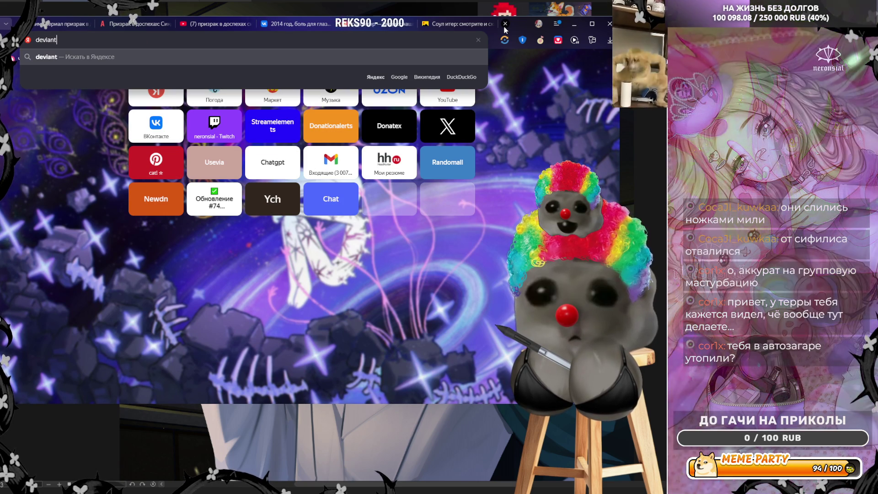
key("Return")
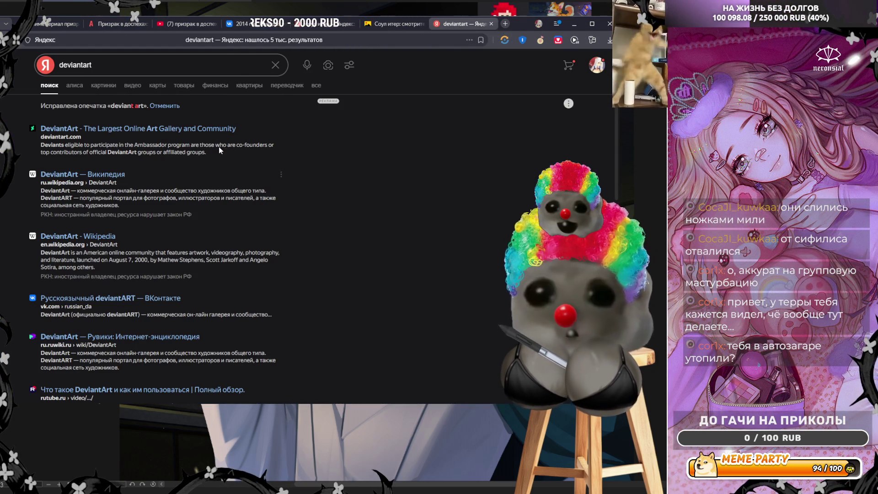
left_click(213, 130)
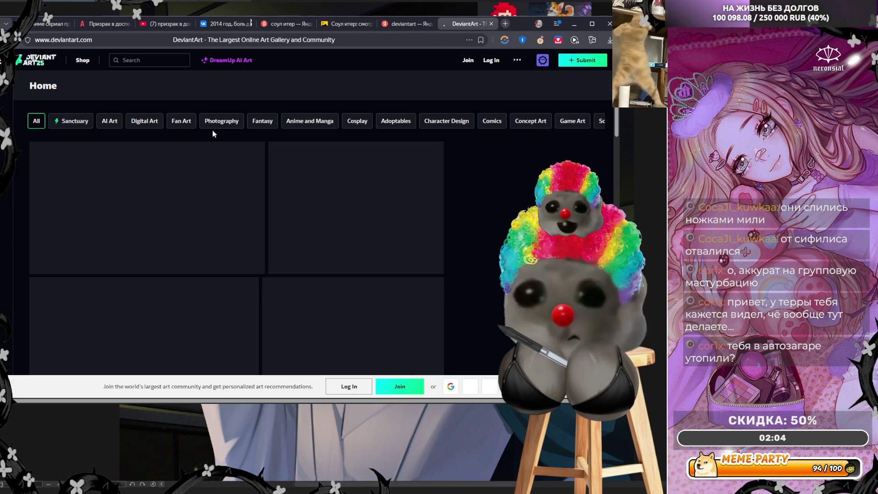
- Compare the archer drawing's watermark in VK against the DeviantArt address
left_click(229, 40)
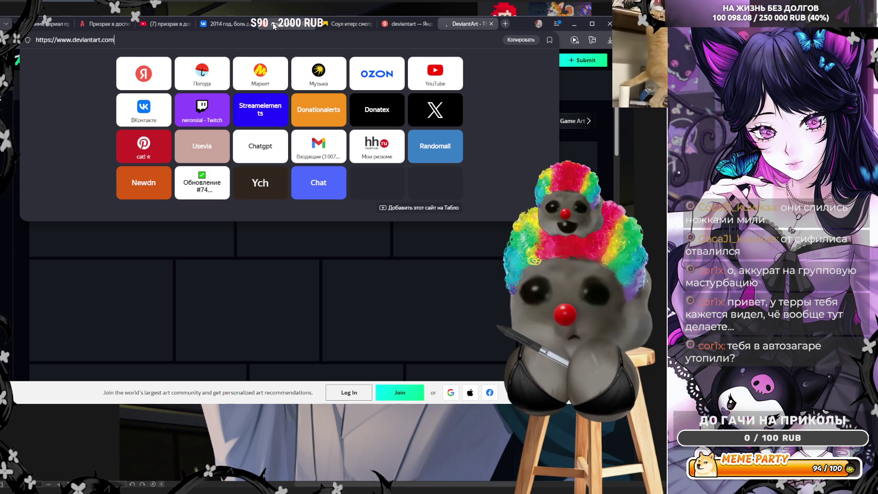
left_click(224, 24)
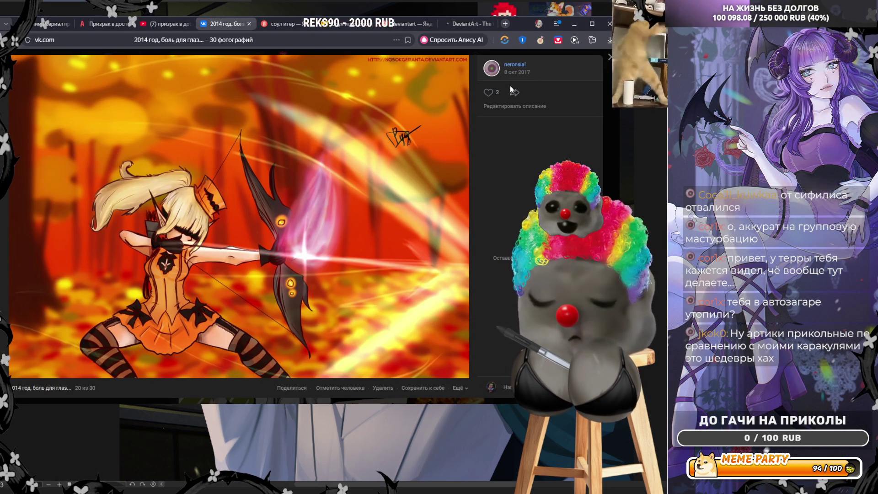
left_click(477, 27)
left_click(68, 40)
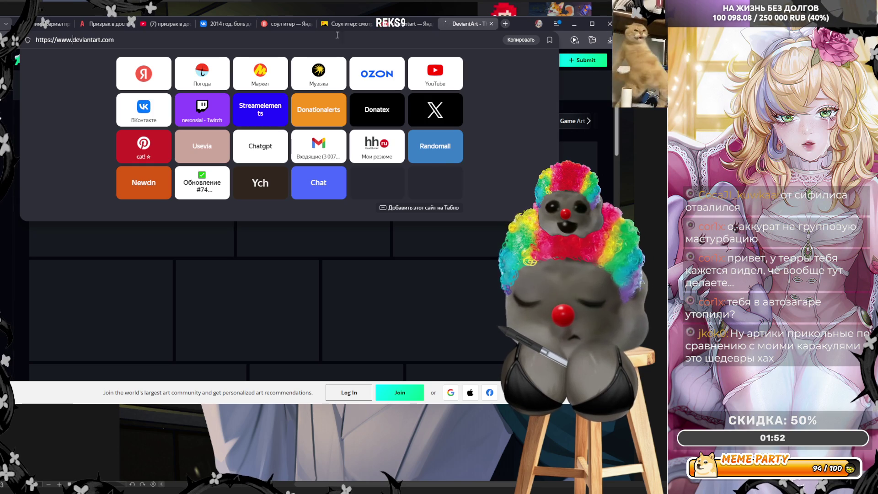
left_click(224, 26)
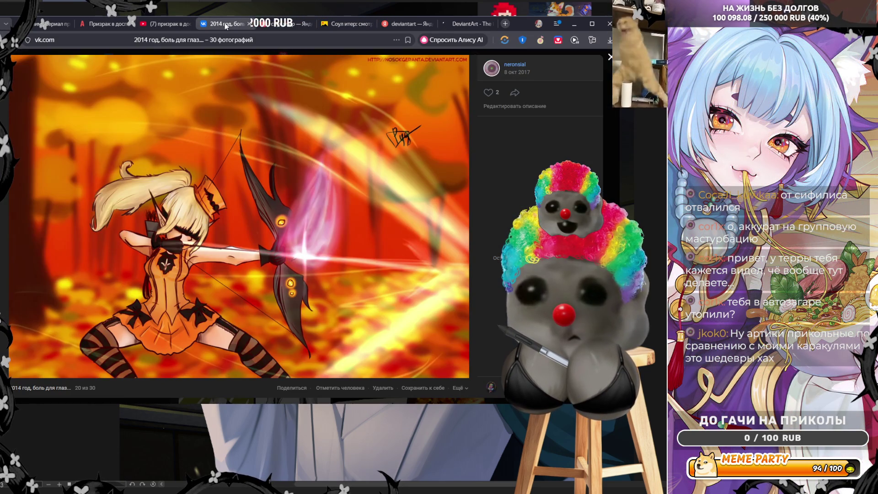
left_click(477, 26)
left_click(86, 39)
- Replace 'www' in the DeviantArt address with the artist's username and load that profile
left_click(72, 40)
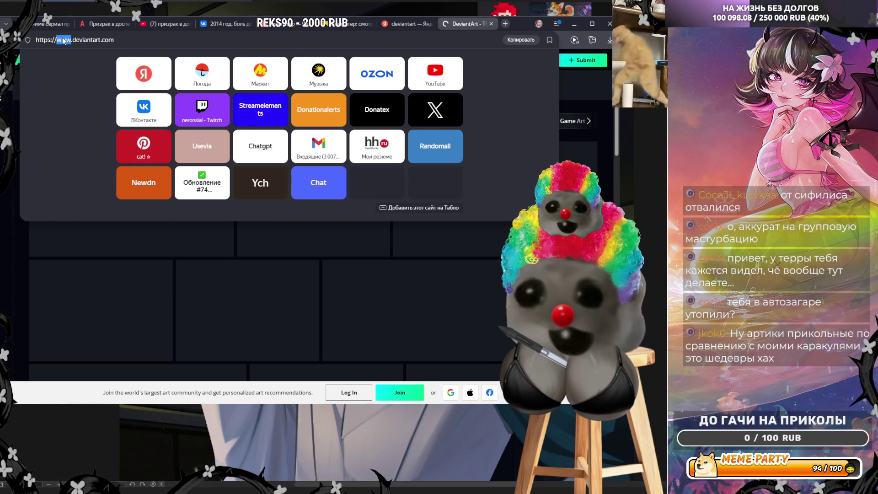
type("r")
key("BackSpace")
type("n")
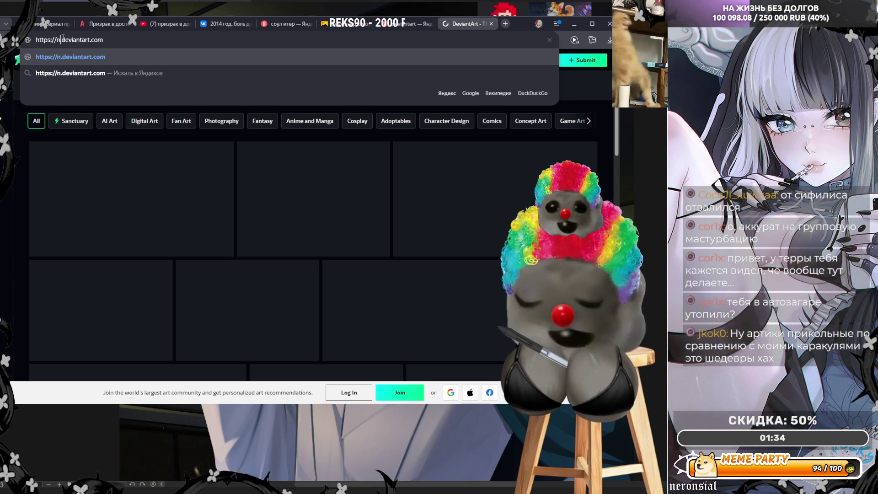
type("o")
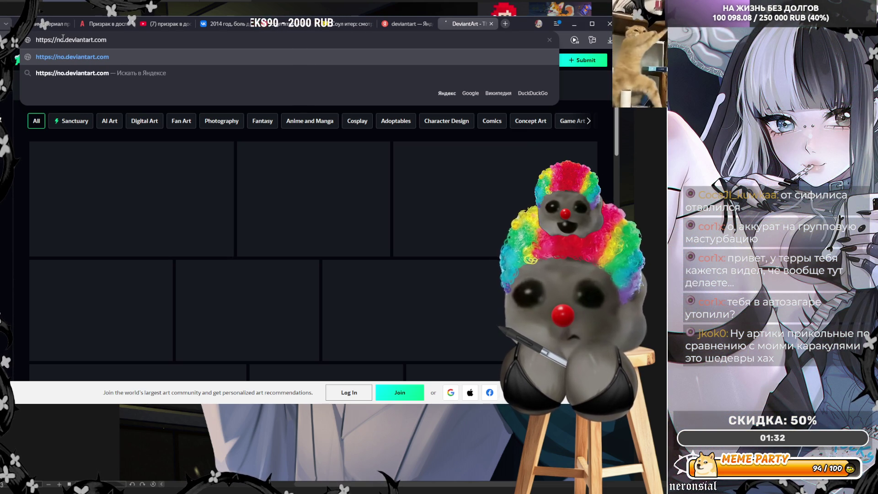
type("sokgera")
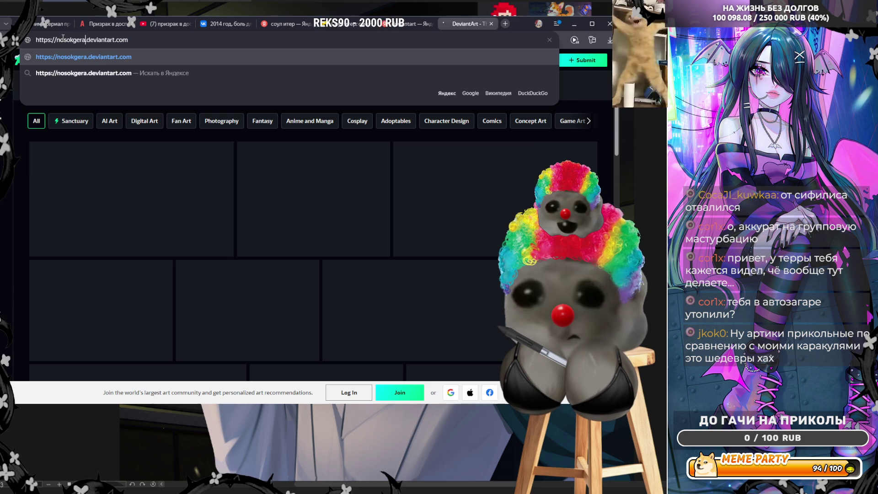
type("nta")
key("Return")
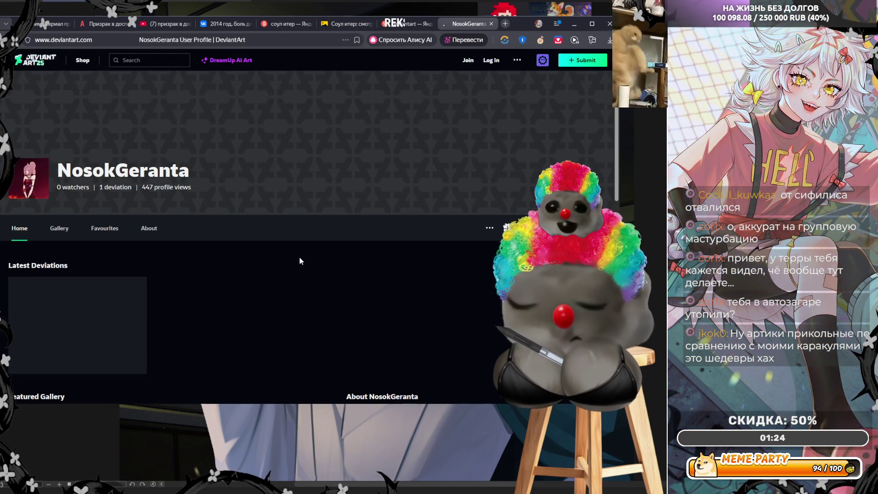
- Scroll and refresh the artist's profile showing the Archer1 deviation, then return to VK
scroll(292, 314, "down", 5)
scroll(291, 314, "up", 4)
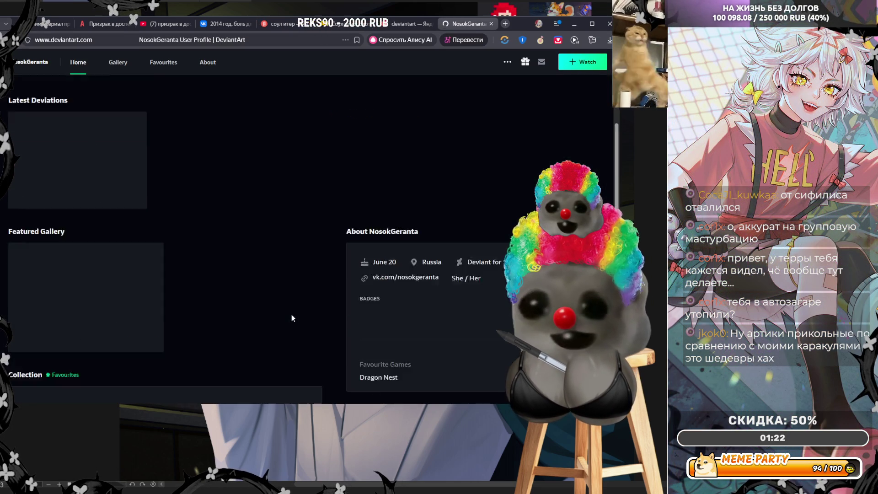
scroll(64, 200, "down", 4)
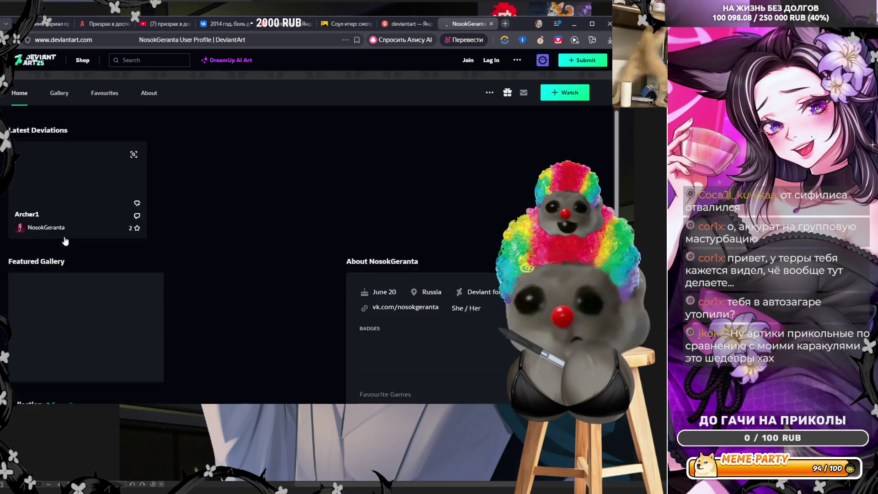
scroll(64, 200, "down", 5)
scroll(86, 273, "up", 11)
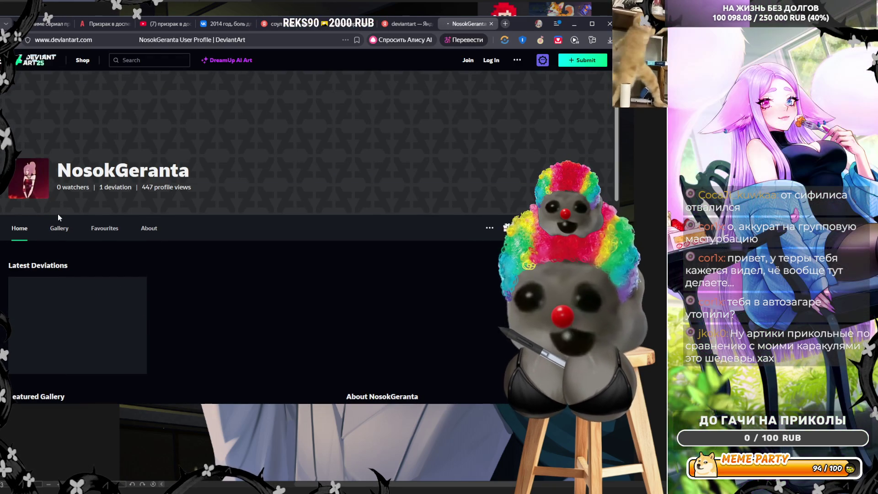
left_click(41, 185)
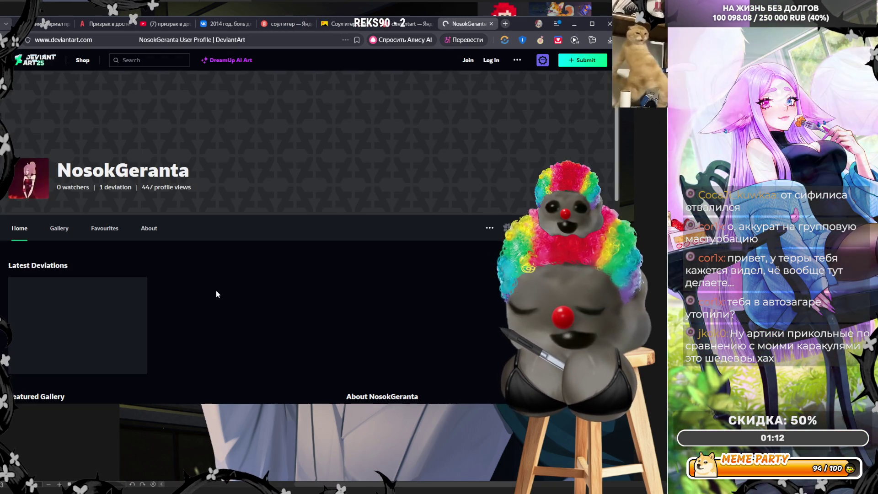
scroll(217, 294, "down", 5)
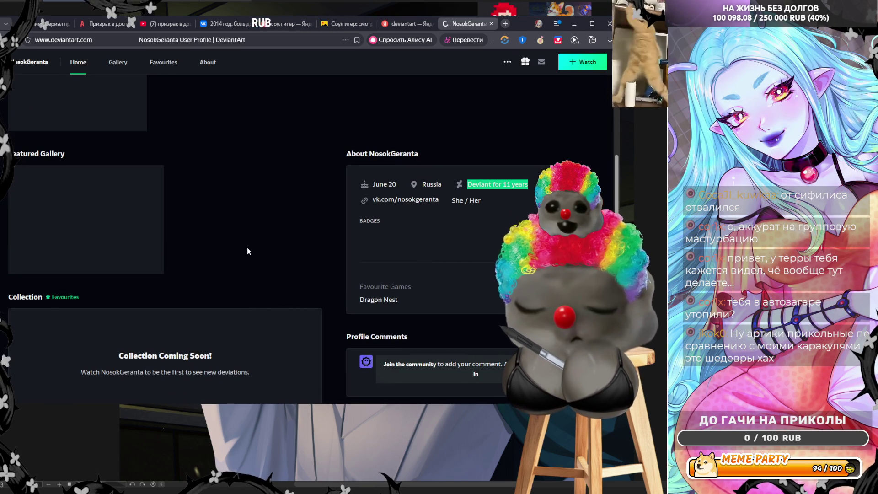
scroll(247, 251, "up", 2)
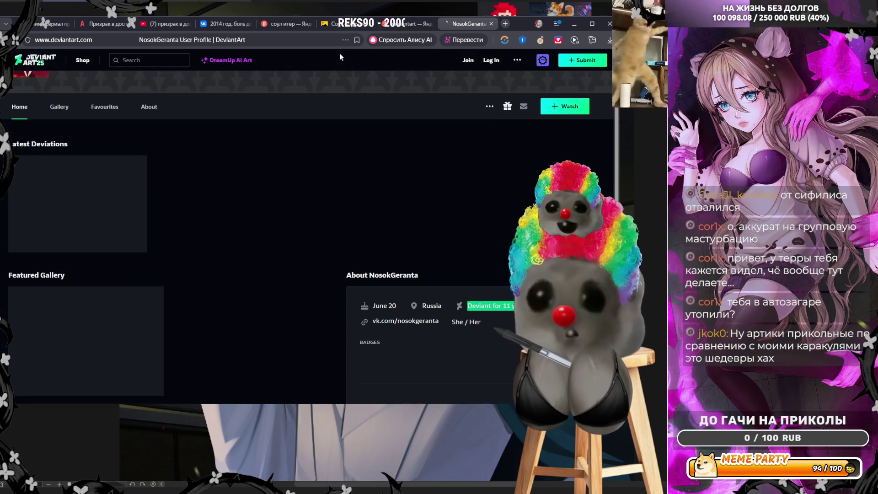
left_click(227, 24)
- Page through photos 21 onward to the album's end, then close the viewer to the 30-photo grid
left_click(414, 233)
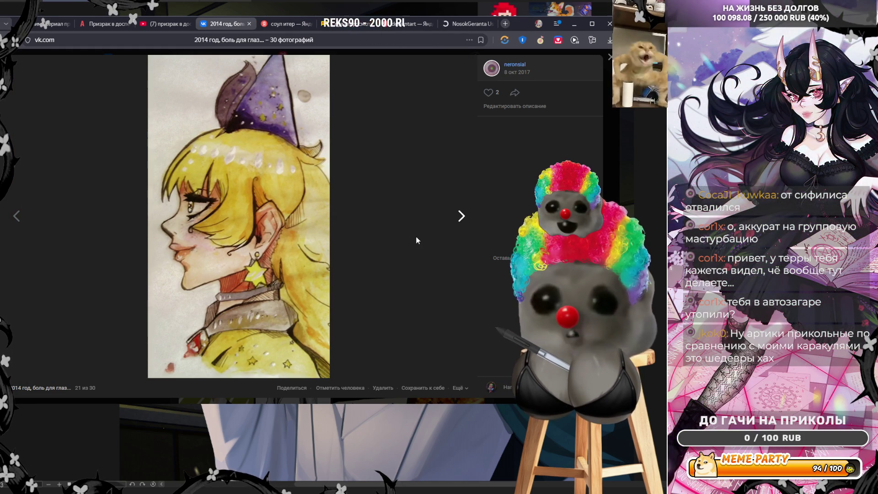
left_click(416, 240)
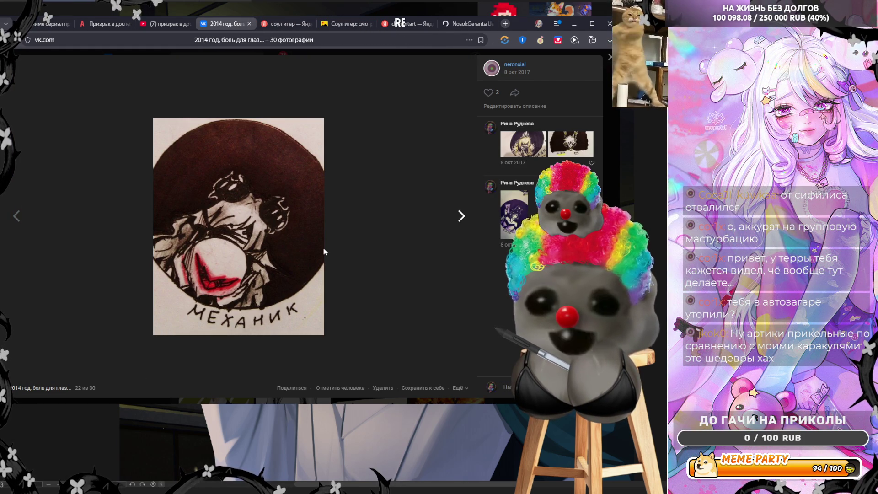
left_click(413, 273)
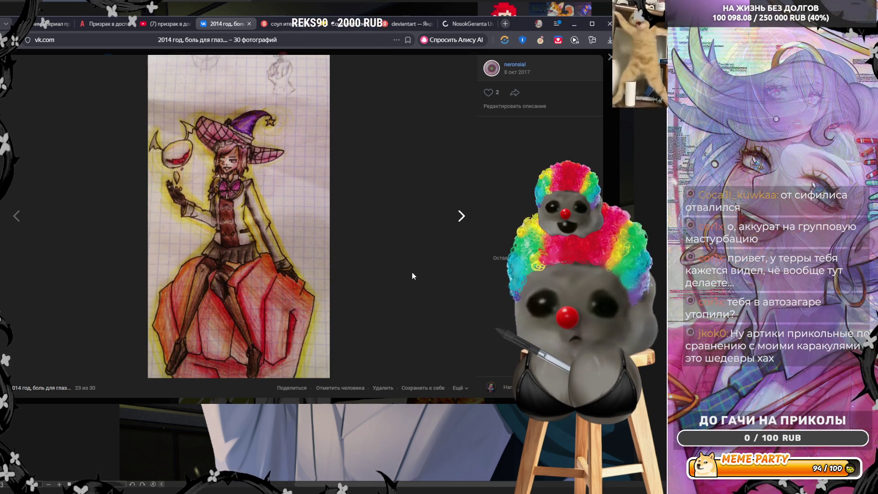
key("Right")
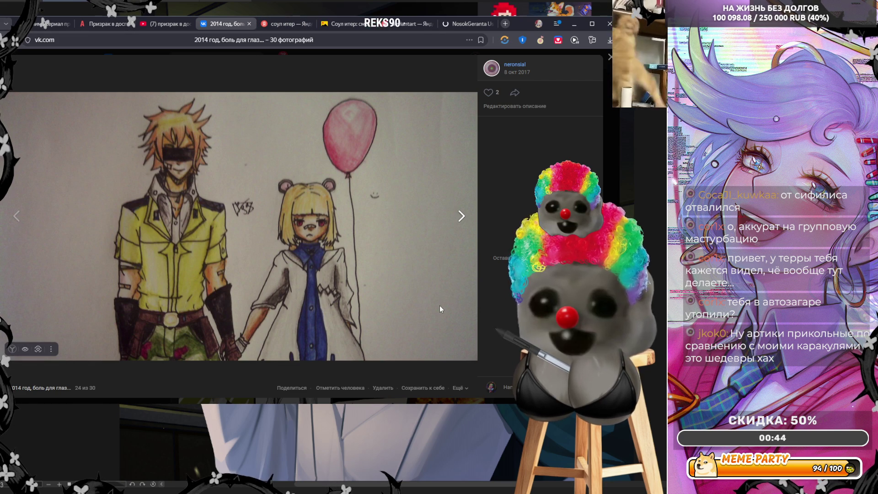
key("Right")
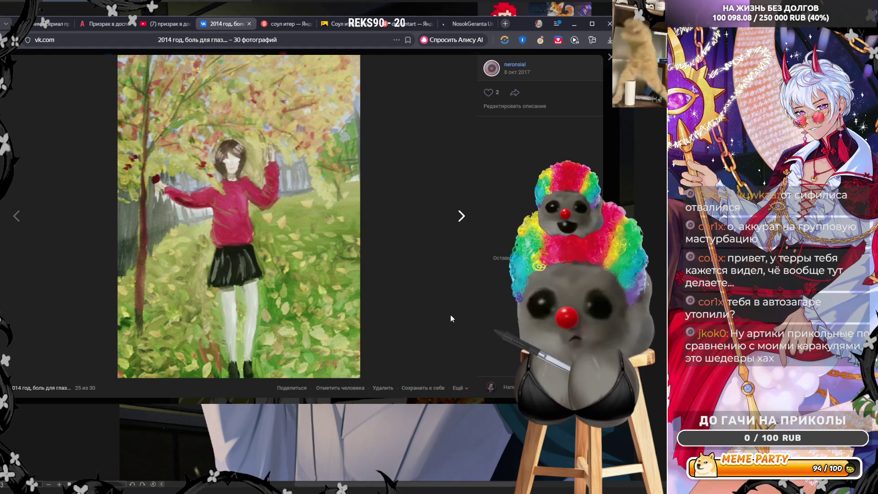
key("Right")
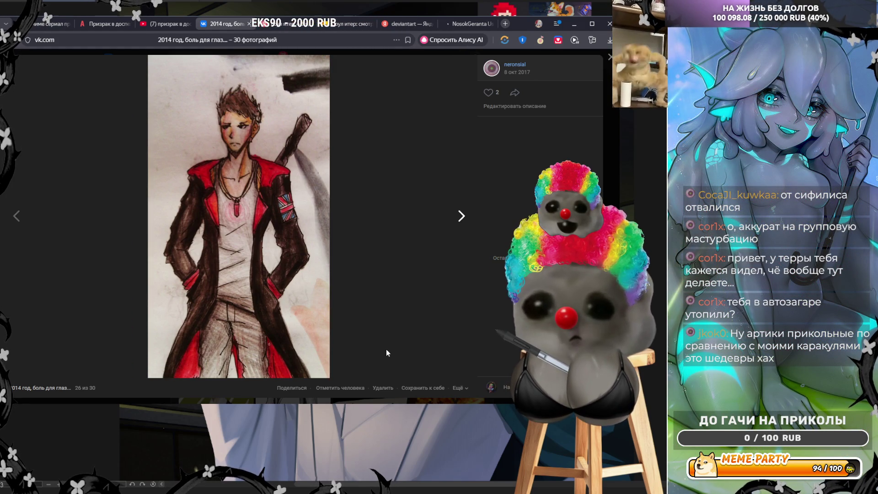
key("Right")
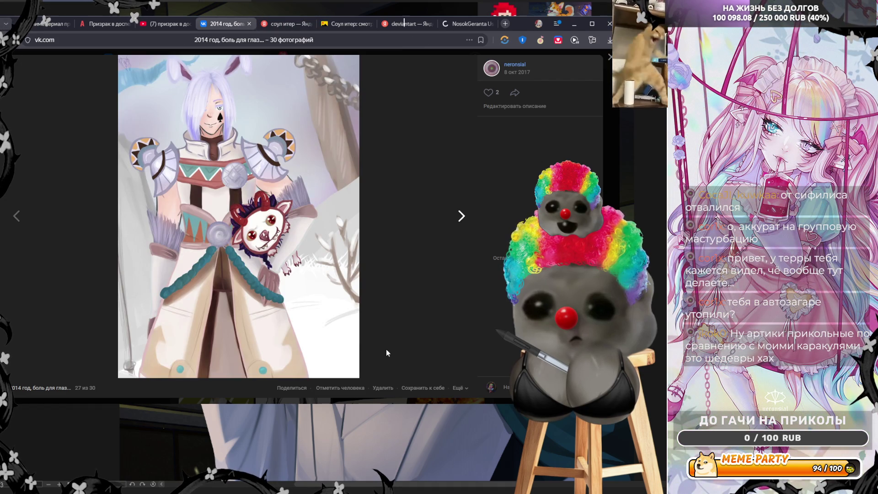
key("Right")
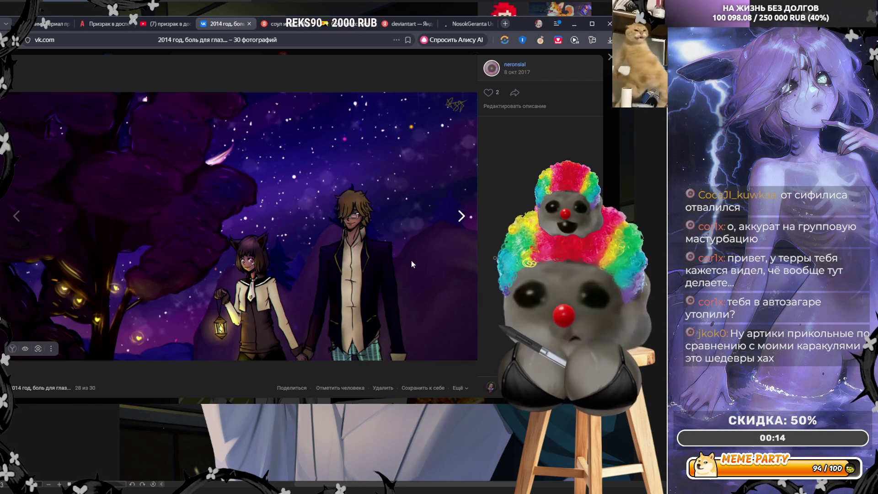
left_click(453, 297)
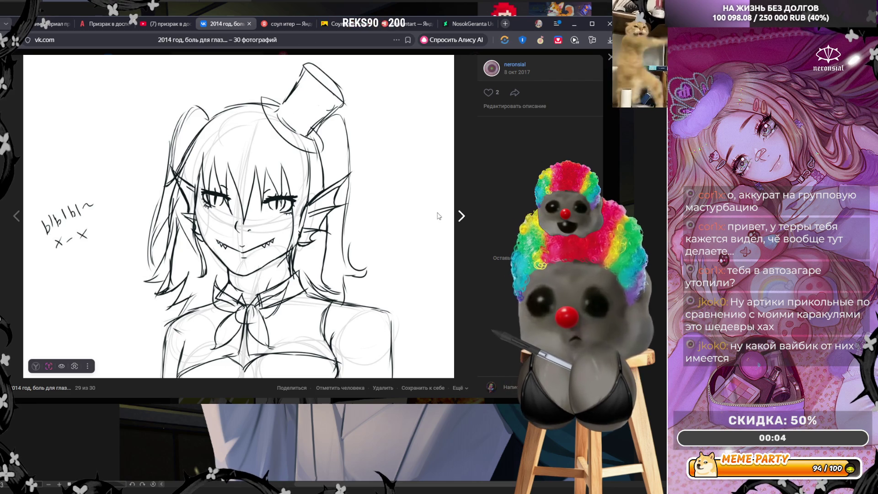
left_click(437, 216)
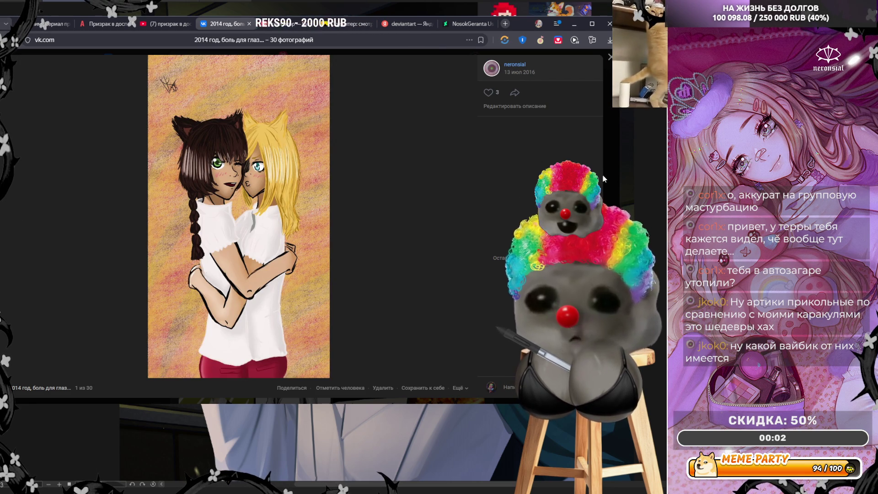
key("Escape")
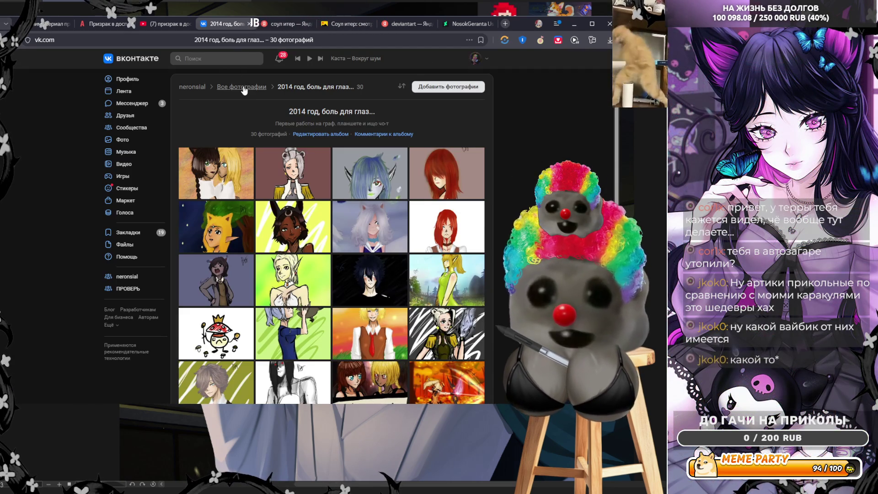
- From all albums, open the 2015 album and enlarge its first ink drawing of two girls
left_click(242, 86)
scroll(353, 255, "up", 1)
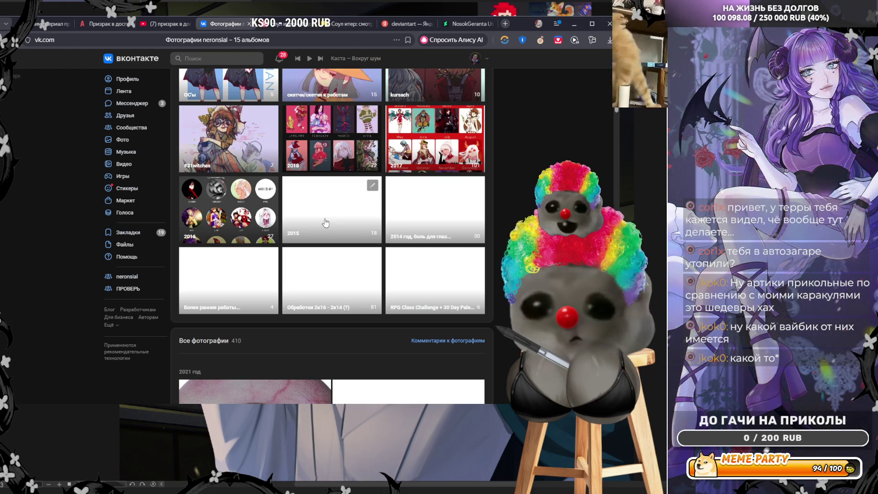
left_click(325, 222)
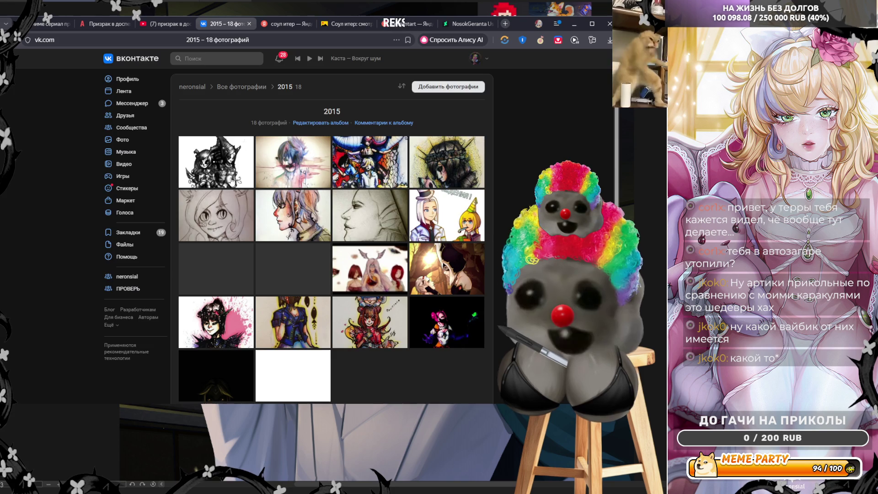
left_click(232, 181)
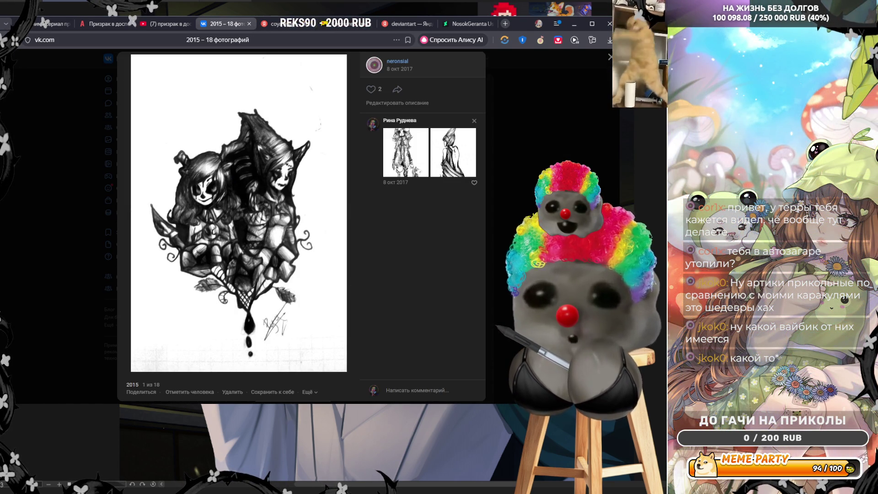
- Advance to photo 3 of 18 and view the collage image attached to a comment
left_click(340, 206)
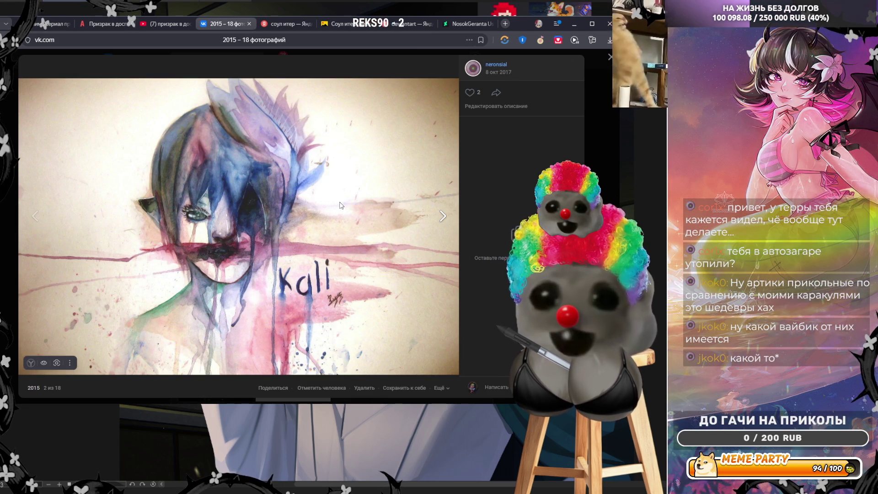
left_click(340, 205)
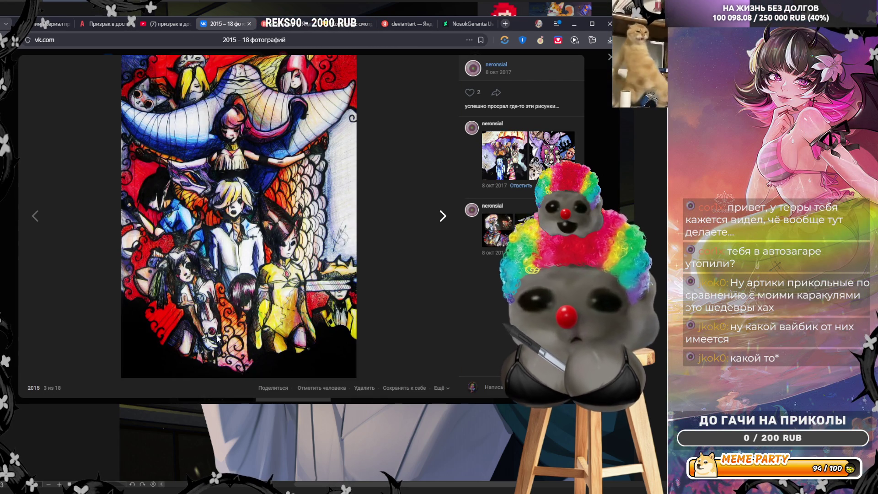
left_click(505, 222)
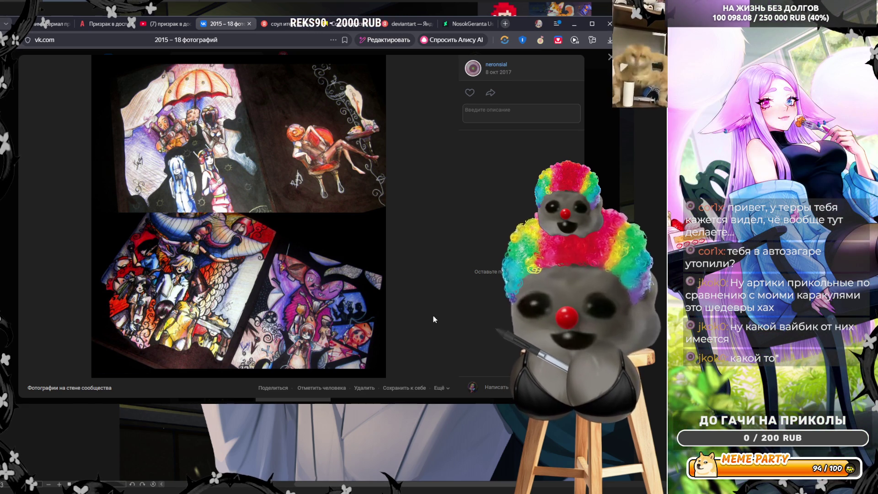
left_click(433, 315)
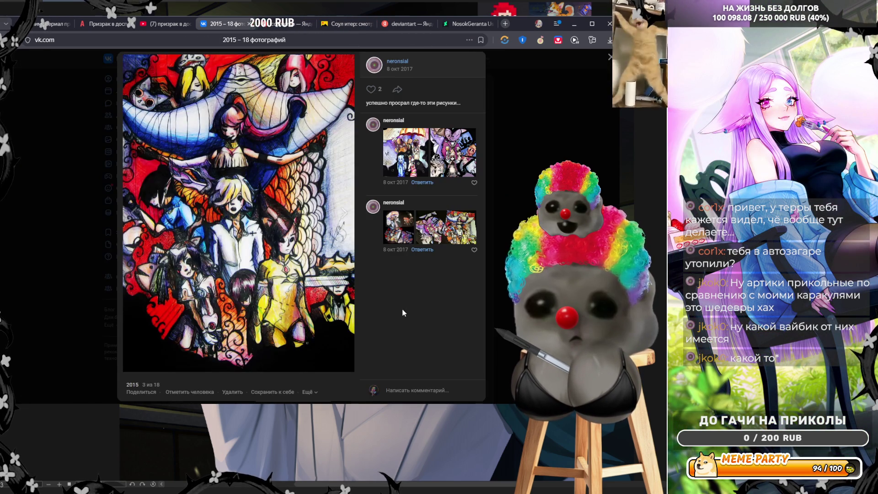
- Advance through photos 4–7, viewing photo 6's blond profile comment image, to the birthday drawing
left_click(321, 281)
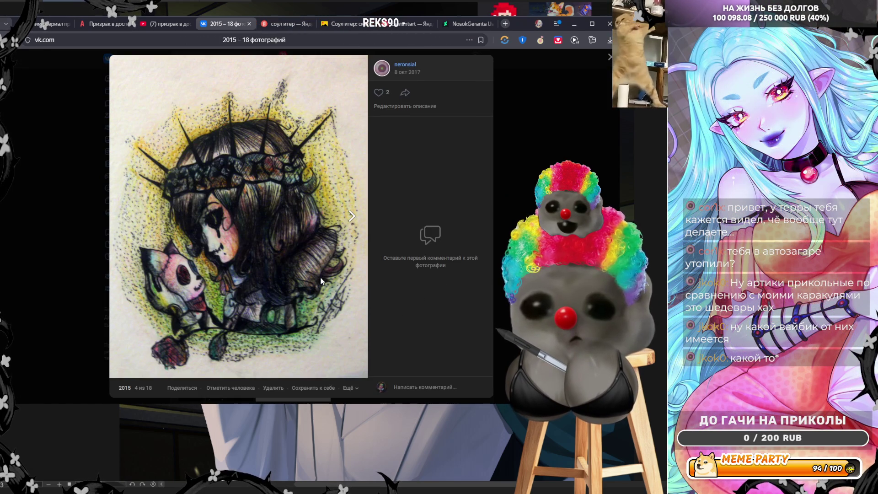
left_click(322, 281)
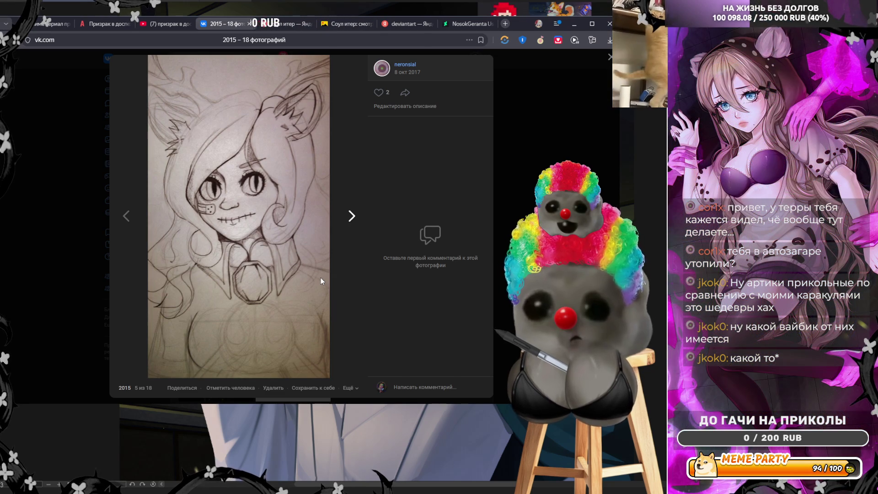
left_click(321, 278)
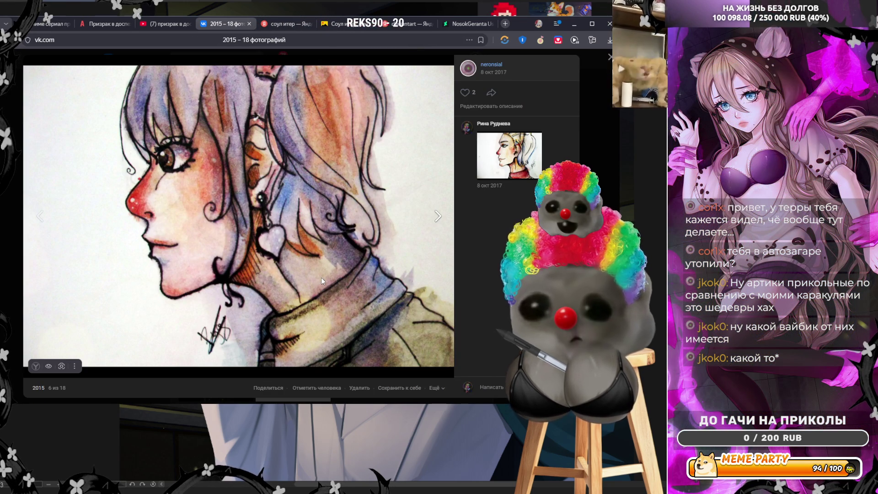
left_click(508, 163)
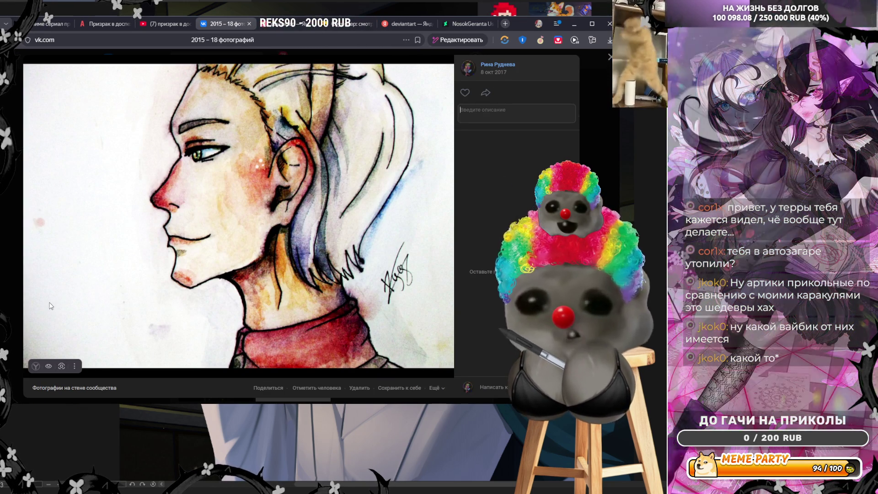
left_click(587, 163)
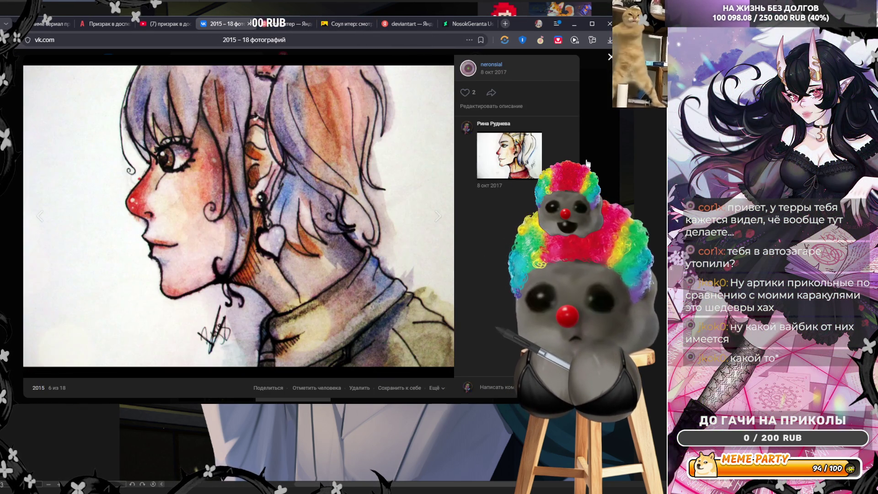
left_click(380, 238)
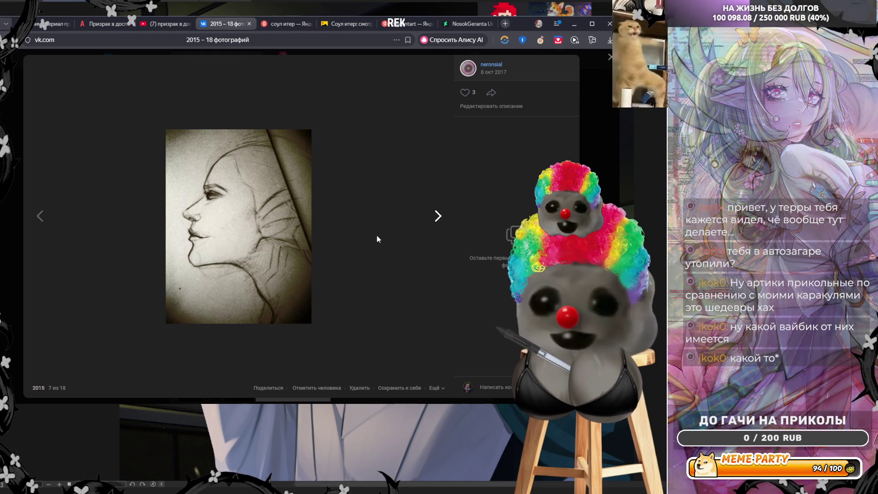
key("Right")
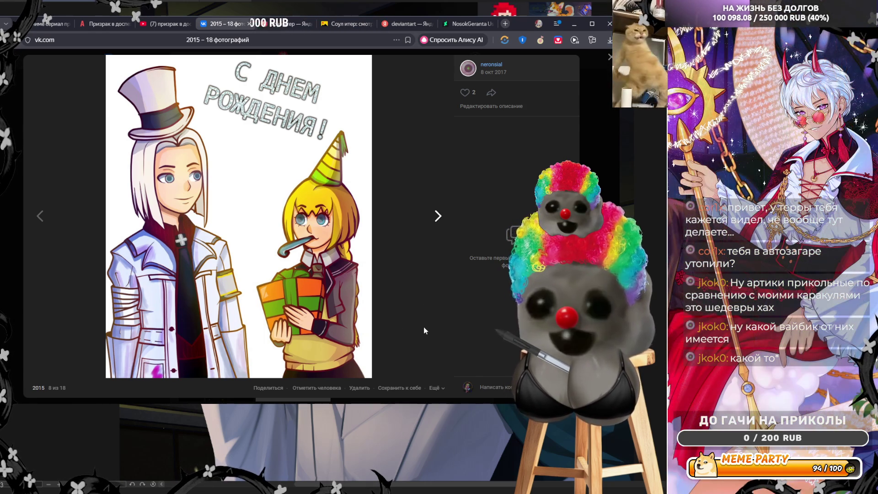
- Page forward through the 2015 album from photo 9 to the dark neon character artwork
left_click(423, 326)
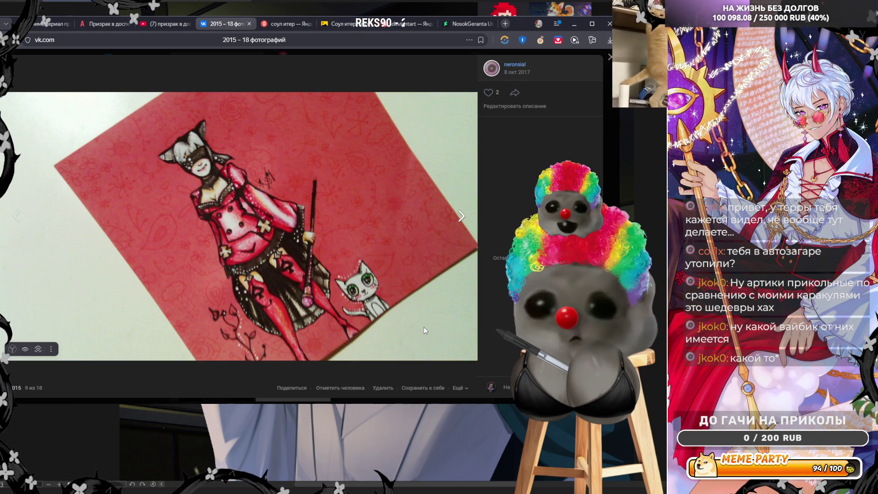
left_click(424, 327)
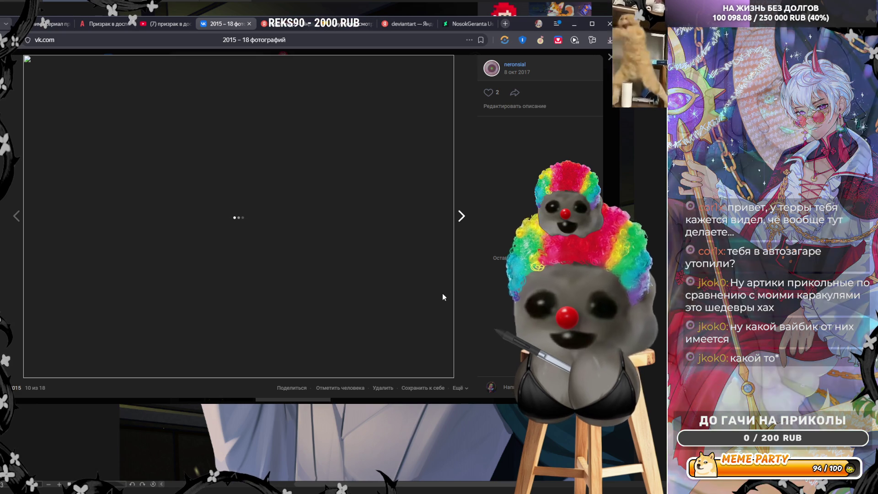
left_click(443, 292)
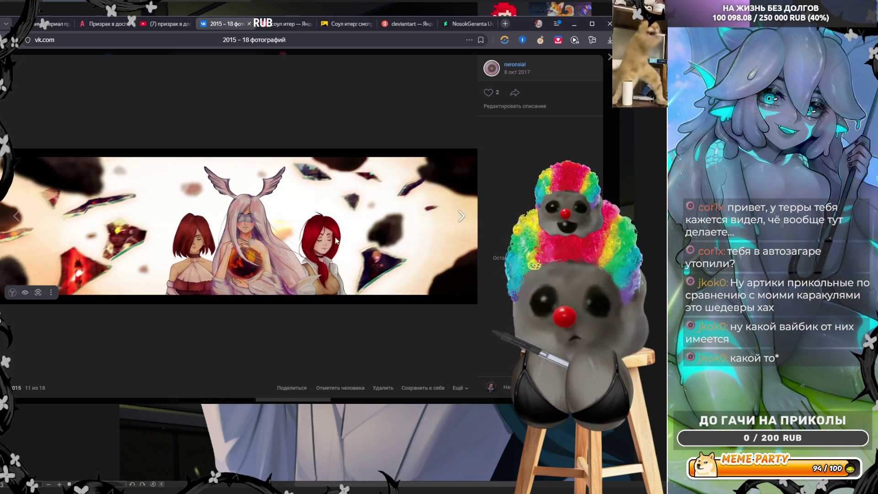
left_click(431, 287)
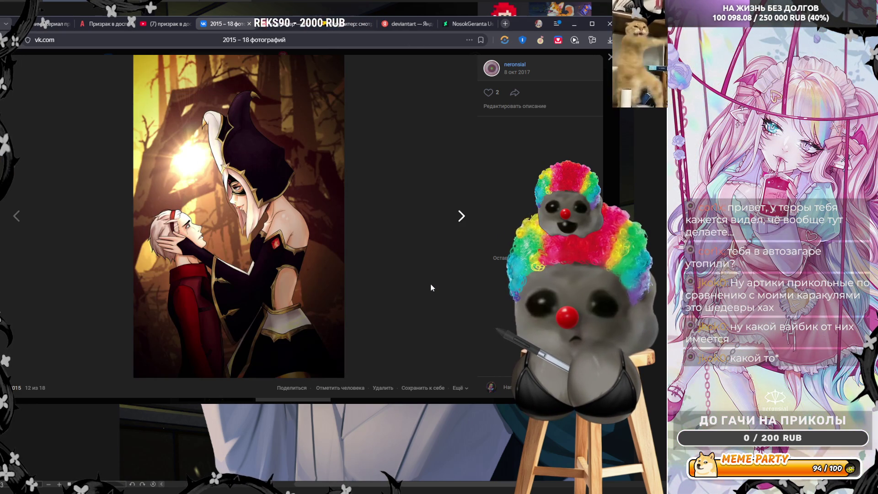
left_click(396, 310)
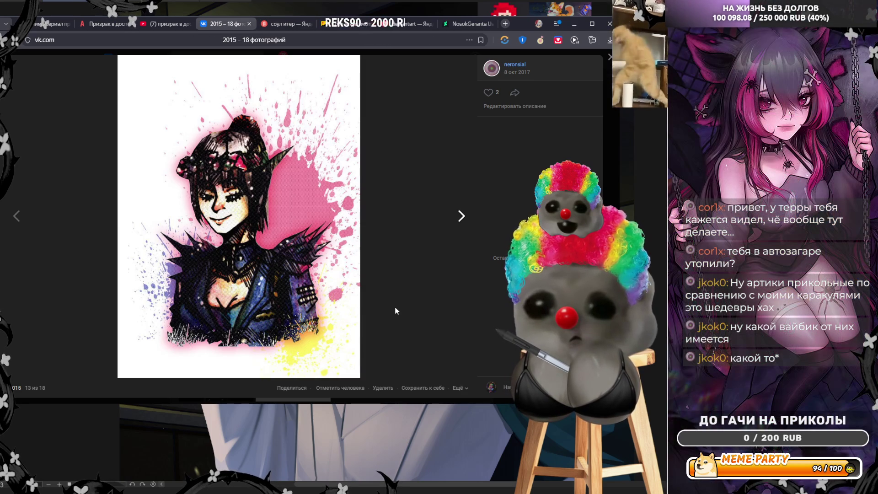
left_click(396, 311)
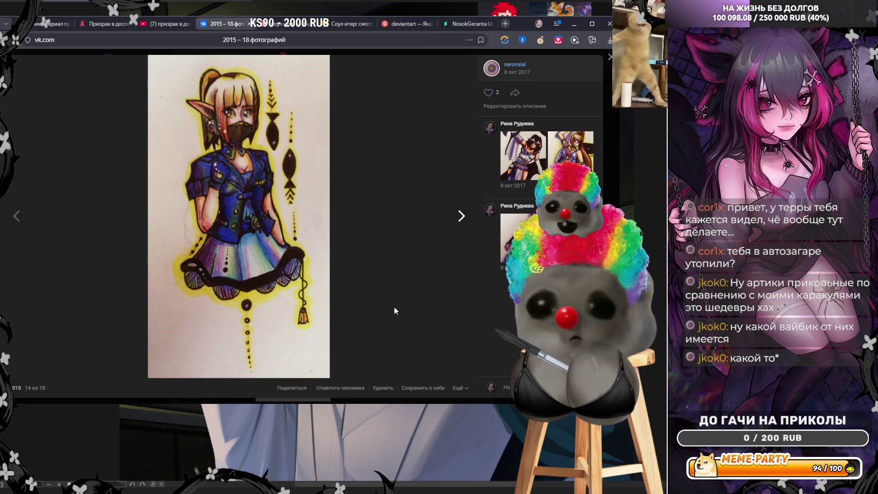
left_click(333, 307)
left_click(355, 312)
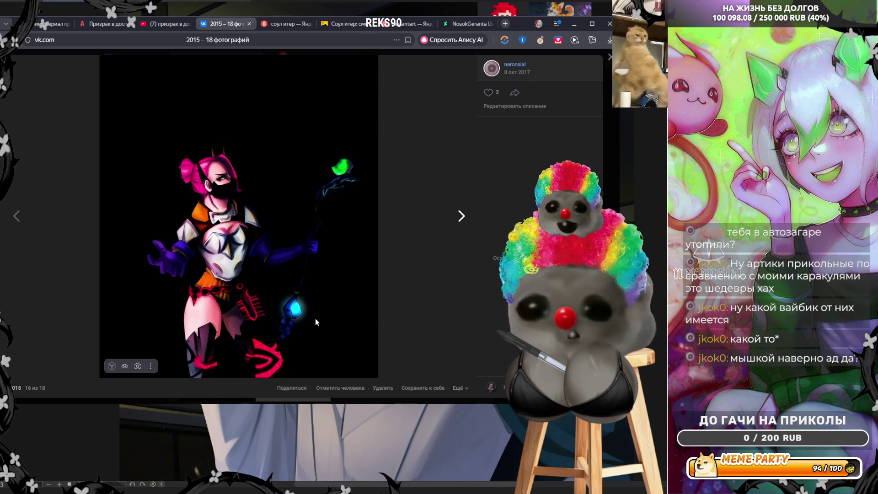
- Step back to the wide group artwork, then forward to the sunlit forest artwork, photo 12
left_click(40, 291)
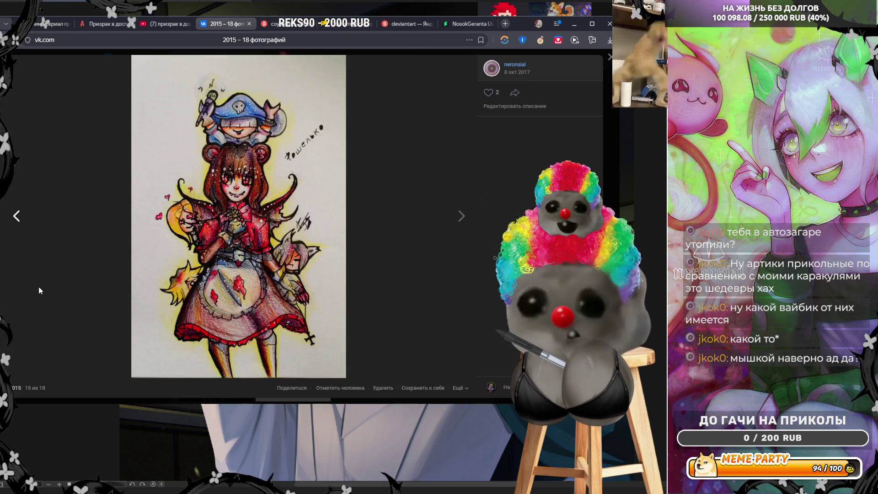
left_click(40, 290)
left_click(40, 291)
left_click(39, 291)
left_click(40, 290)
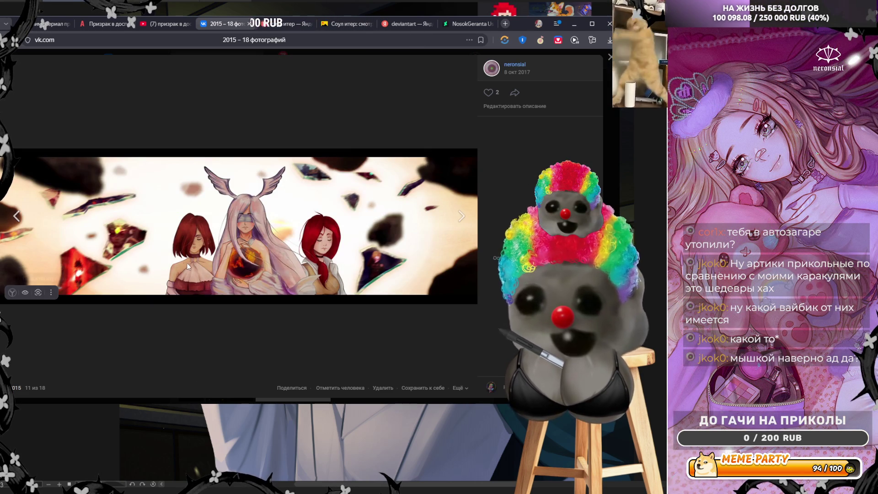
left_click(357, 262)
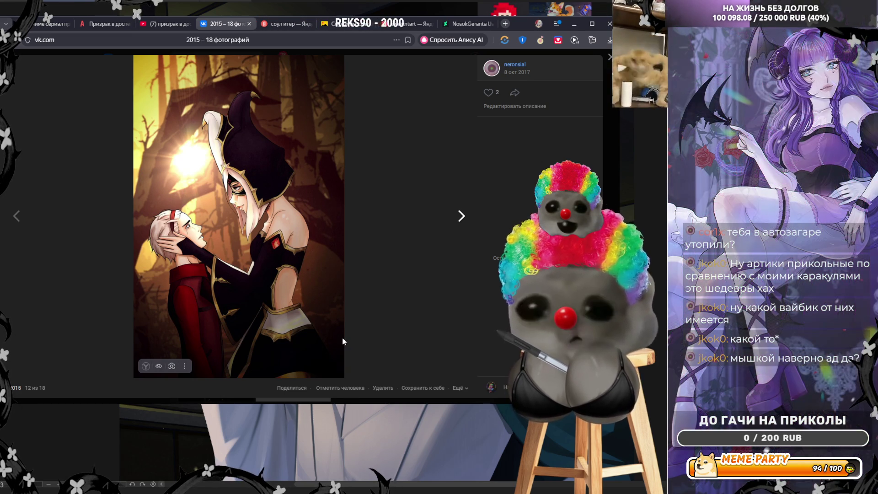
- Inspect the full-size hooded elf forest painting in its own tab, zoomed to 250%
key("ctrl+Tab")
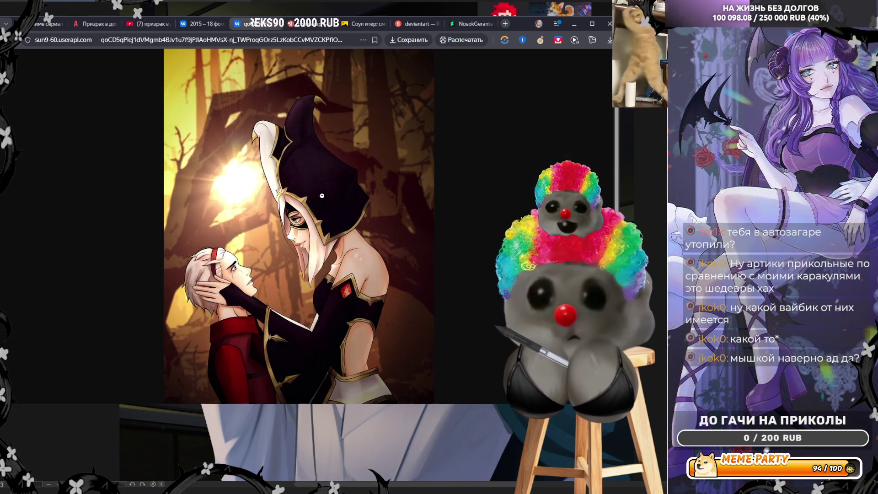
scroll(304, 305, "up", 6)
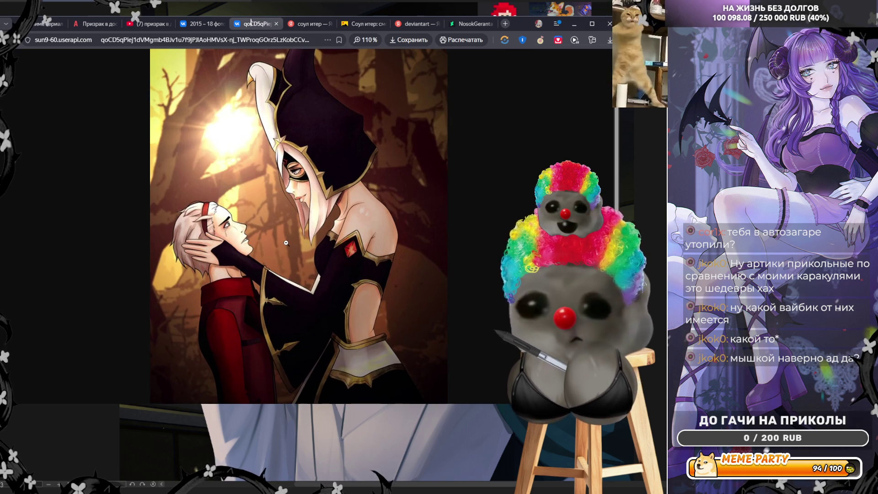
scroll(285, 242, "down", 4)
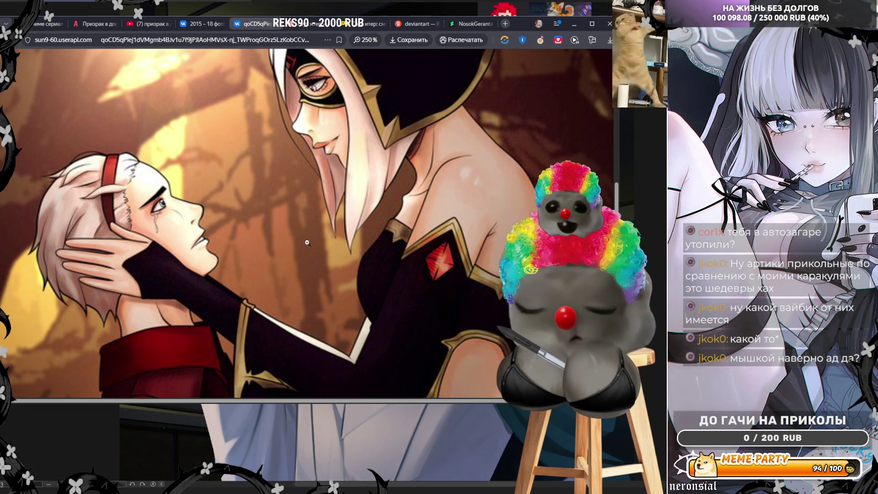
scroll(307, 242, "down", 5)
scroll(304, 236, "up", 5)
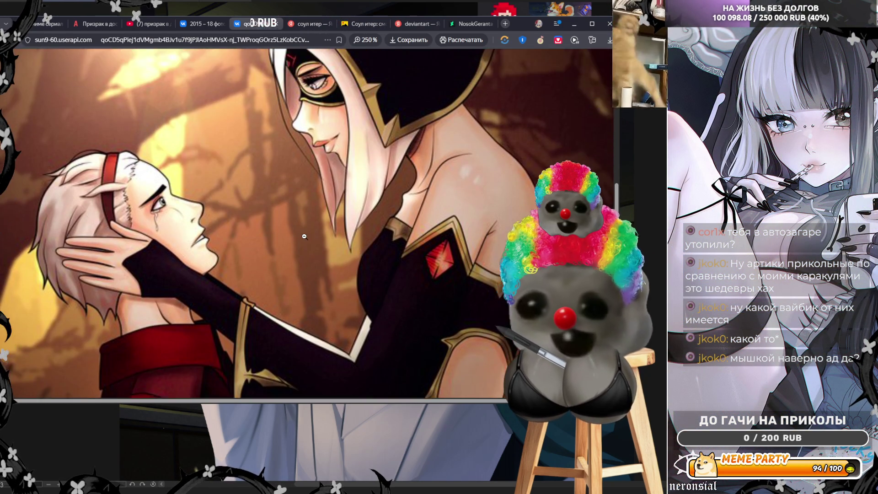
scroll(304, 236, "up", 2)
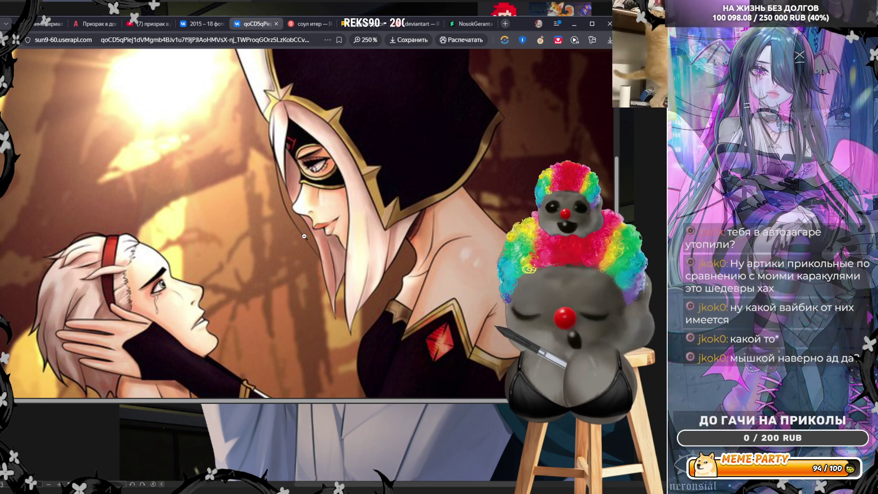
scroll(304, 236, "down", 2)
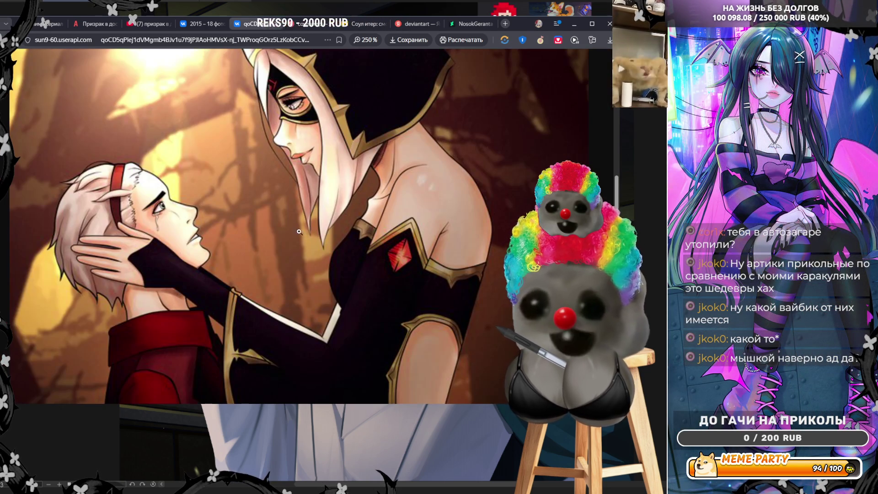
- Return to the VK 2015 album and step back to the birthday artwork, photo 8
left_click(194, 25)
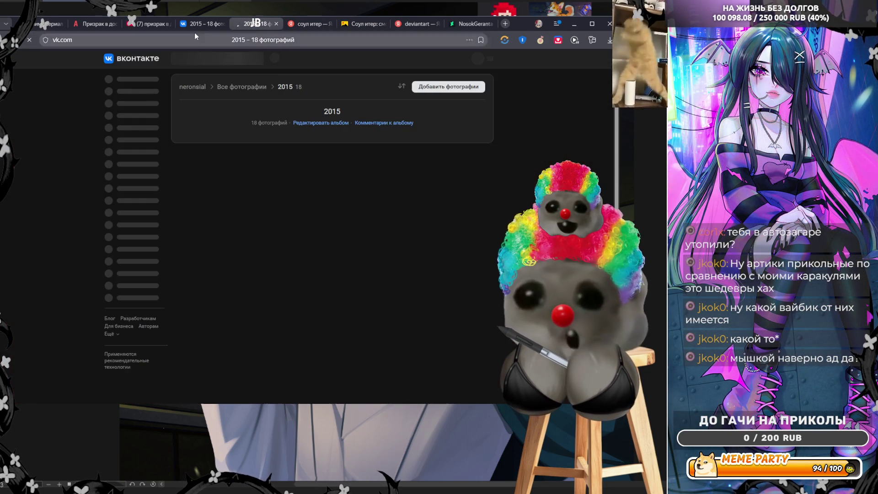
left_click(52, 185)
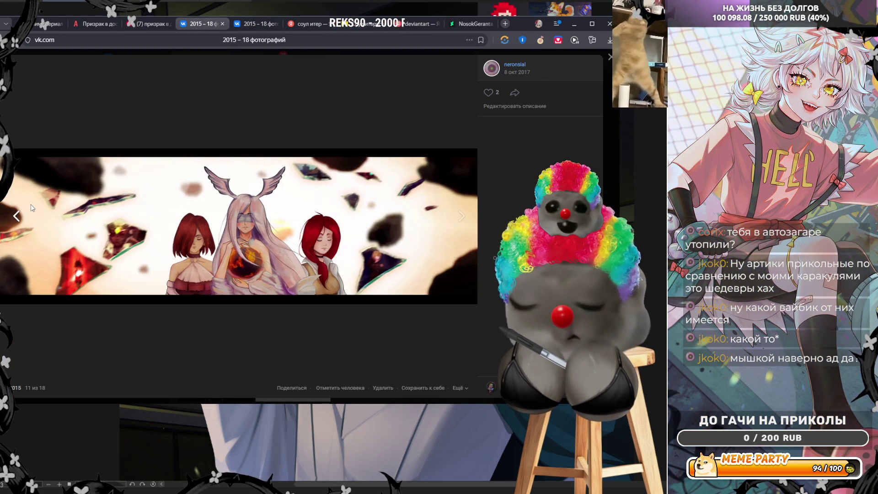
left_click(33, 204)
left_click(33, 204)
left_click(33, 204)
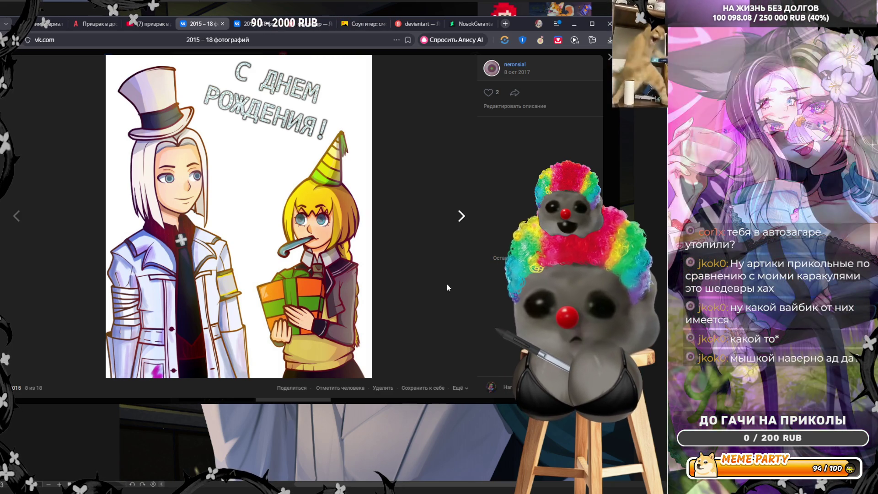
- Page forward past photos 16 and 17 to photo 1, then close the viewer for the album list
key("Right")
key("Right")
key("Right")
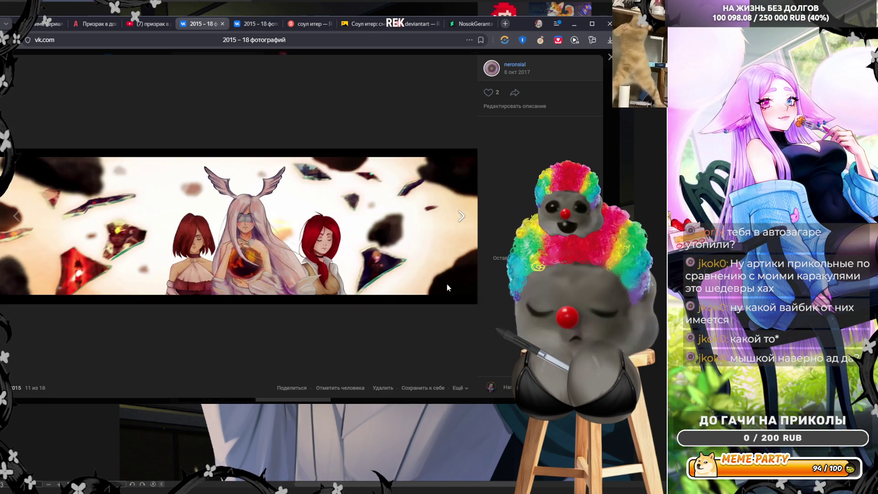
key("Right")
key("Right")
key("Right")
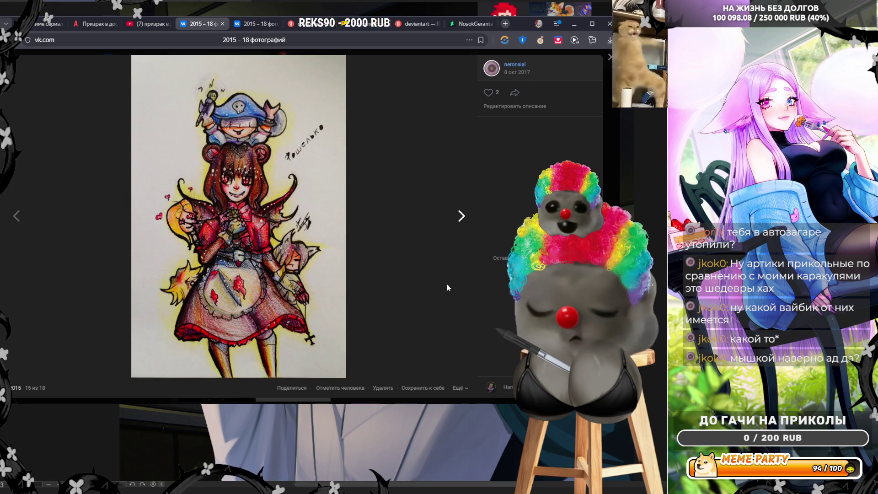
key("Right")
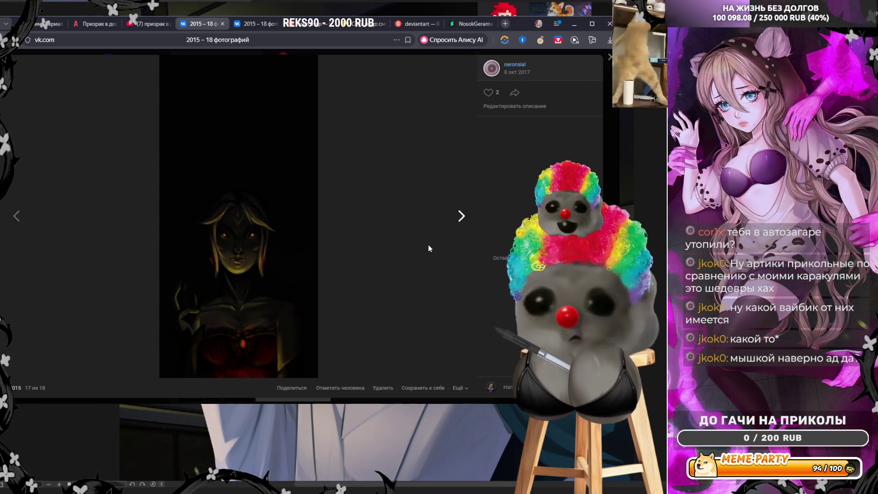
left_click(71, 291)
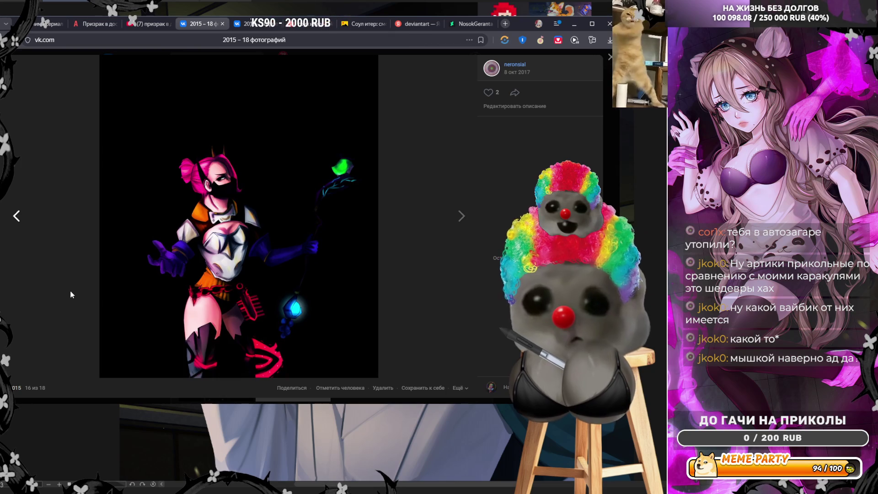
left_click(430, 280)
left_click(429, 280)
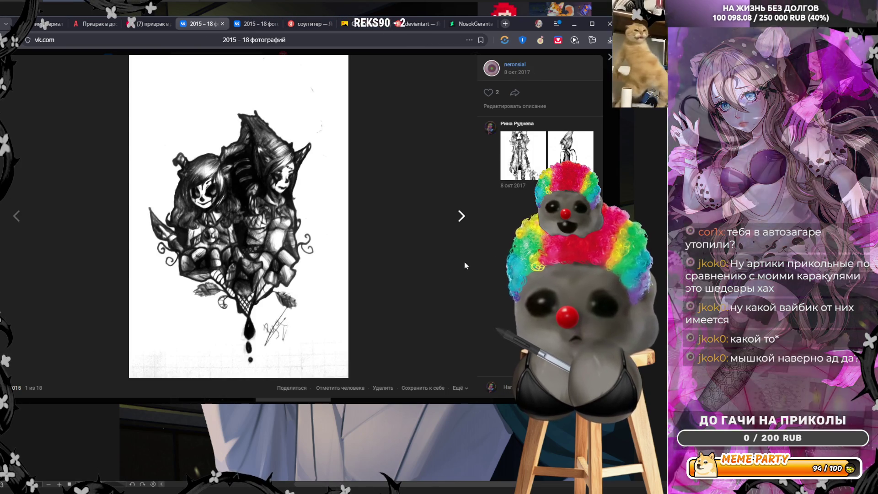
left_click(608, 192)
left_click(245, 86)
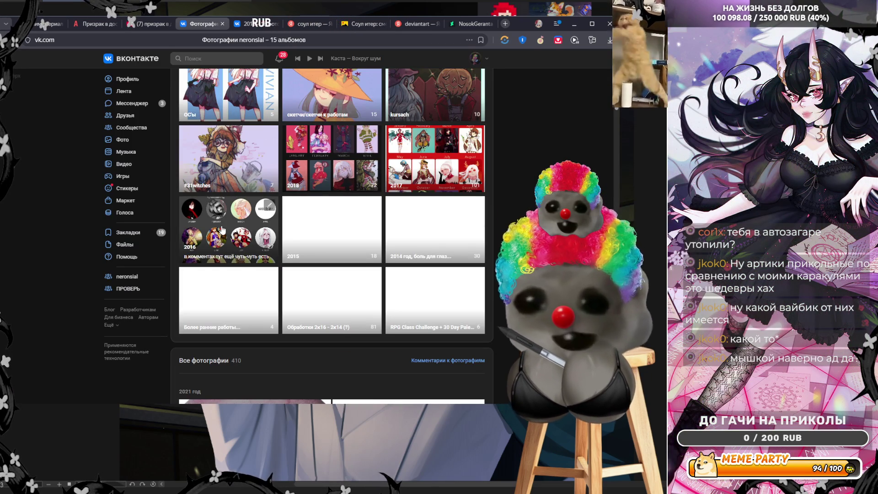
- Open the 2016 album at the Dragon Nest angel artwork and advance to photo 3 of 27
left_click(257, 249)
scroll(218, 228, "down", 5)
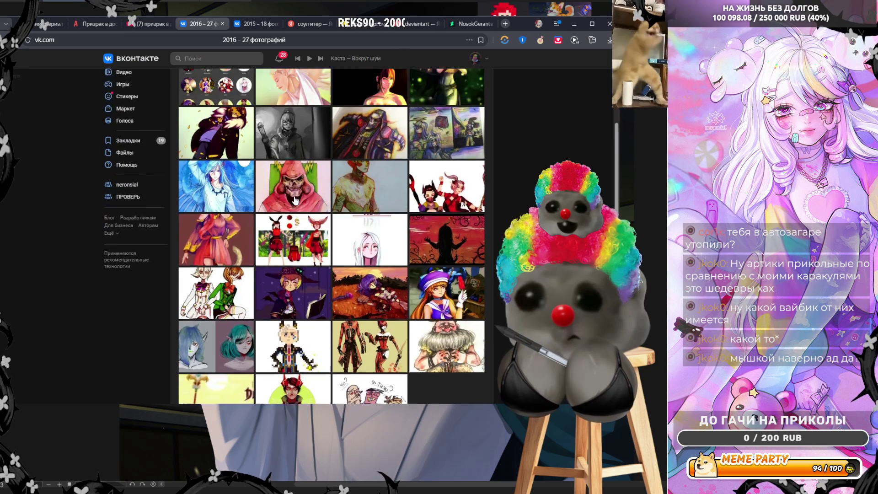
scroll(283, 179, "up", 5)
left_click(284, 178)
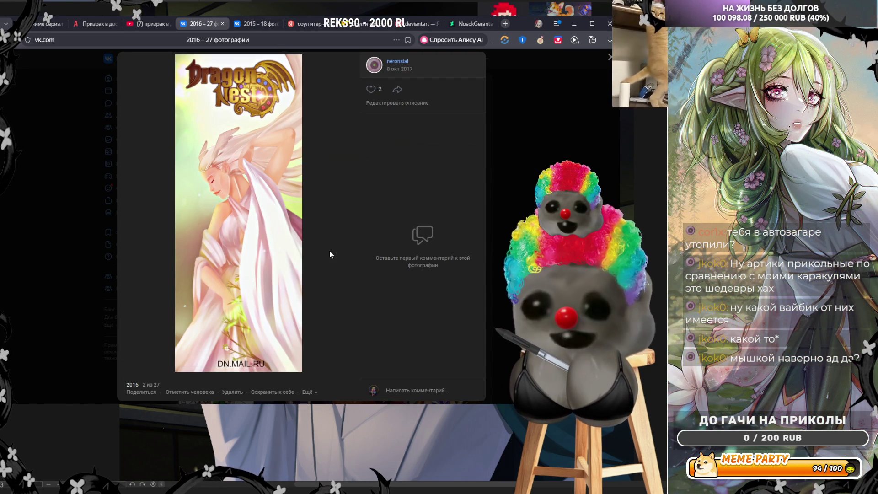
left_click(342, 255)
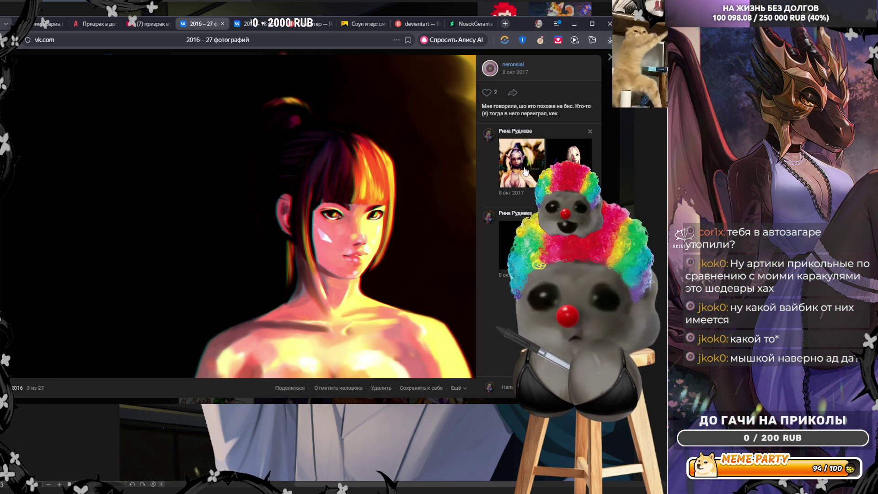
- View photo 3's elf comment image, then move through the lantern girl to the Goodbye artwork, photo 5
left_click(524, 168)
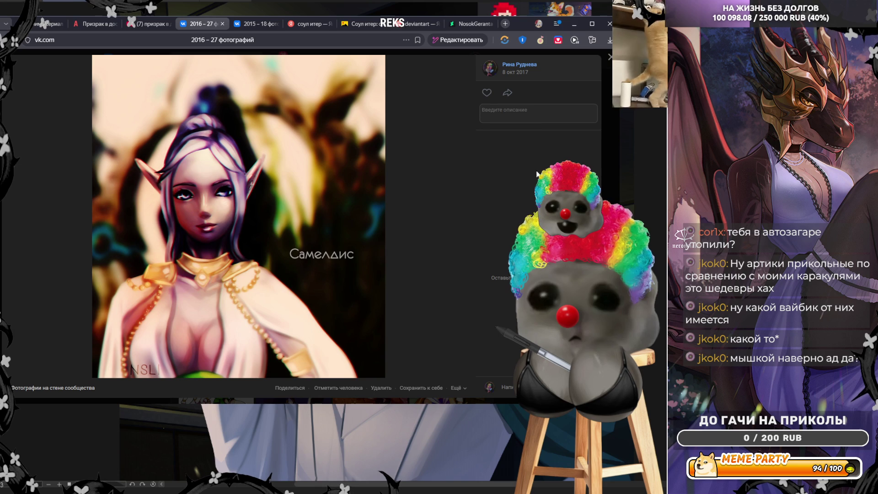
left_click(614, 185)
left_click(367, 244)
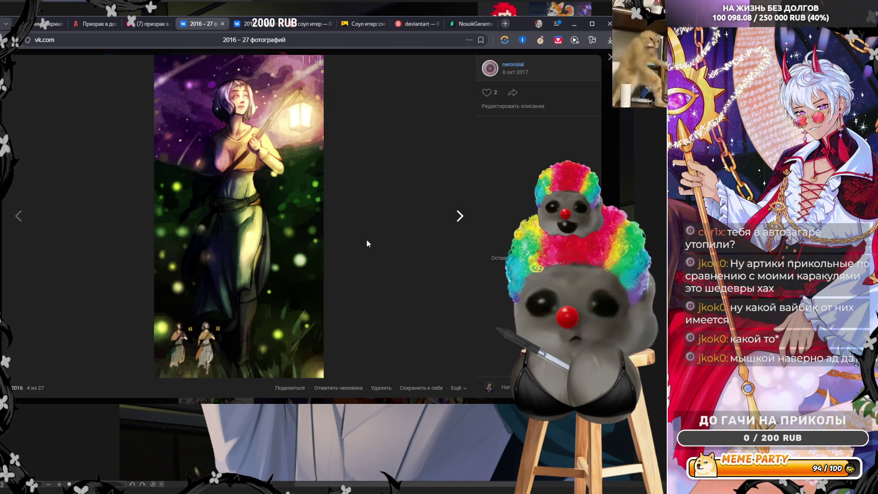
mouse_move(203, 234)
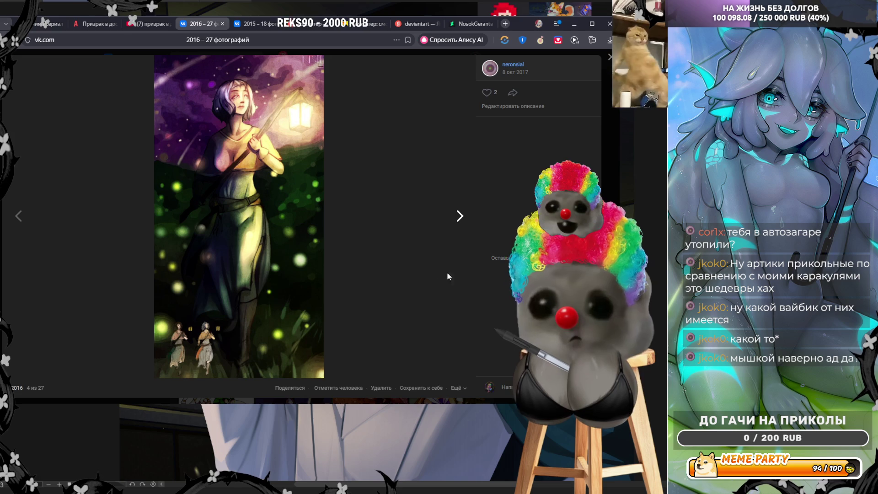
left_click(403, 268)
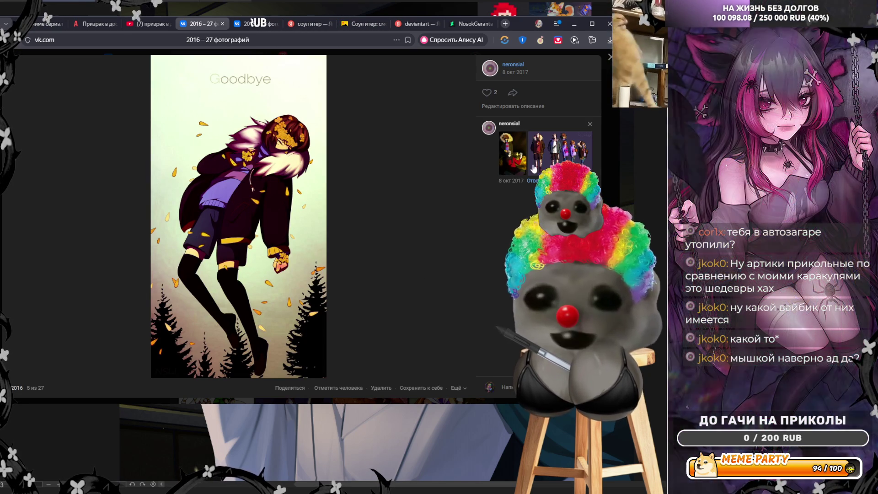
key("Right")
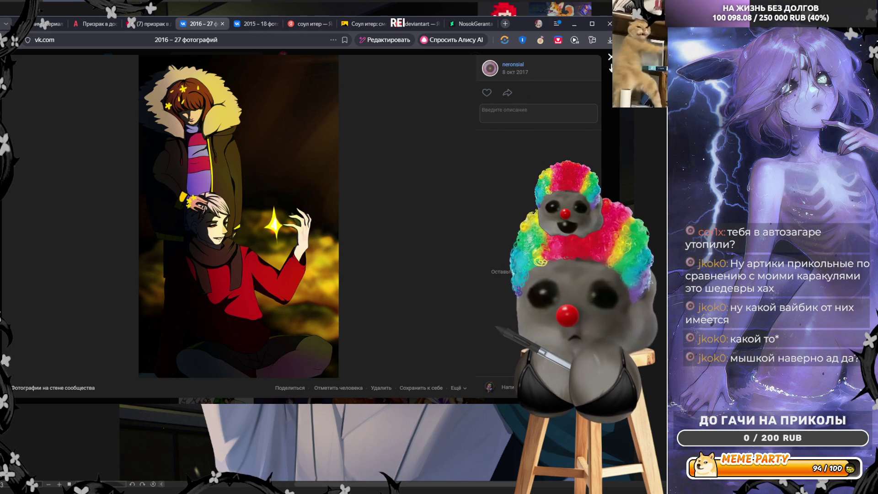
- View the Undertale group picture attached to the Goodbye artwork's comment, then move on
left_click(283, 258)
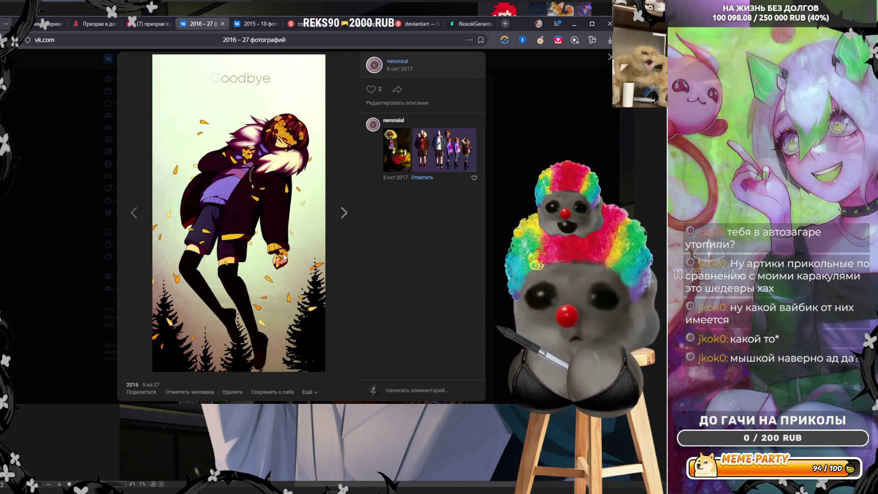
mouse_move(282, 258)
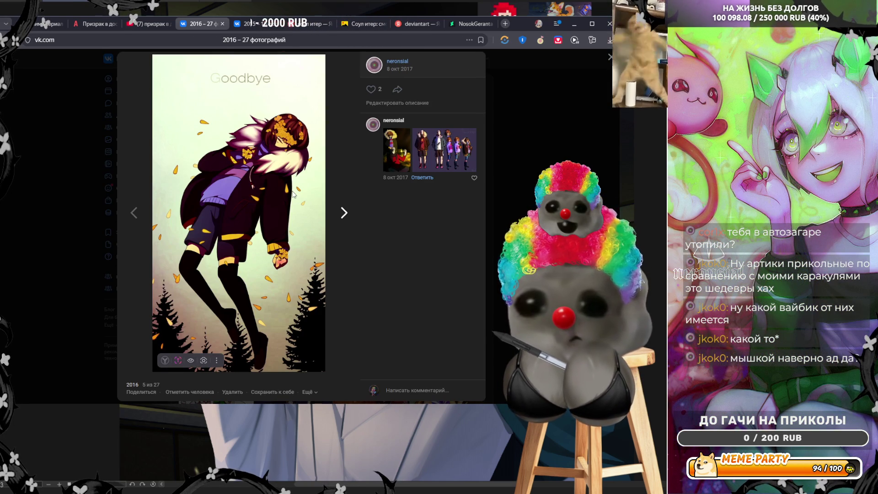
left_click(426, 154)
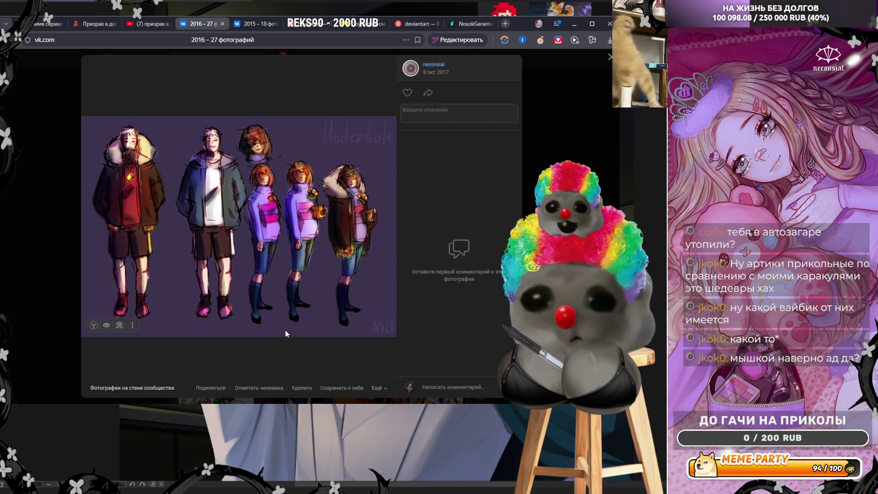
mouse_move(285, 333)
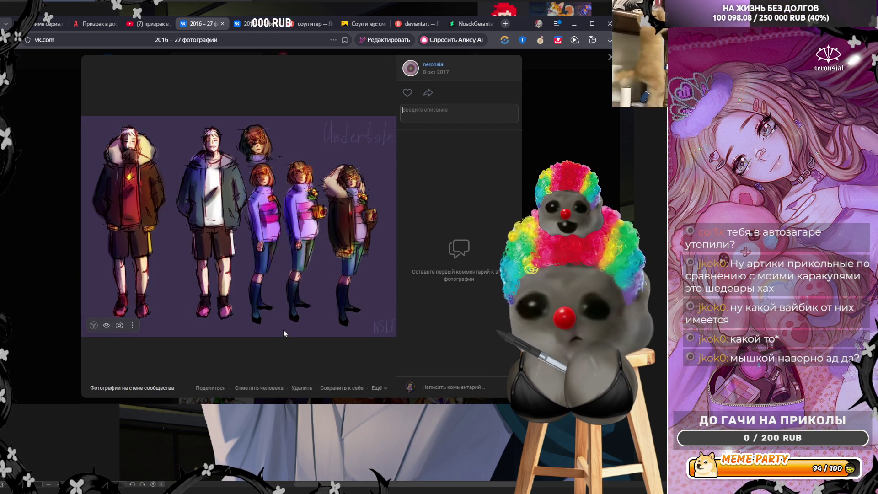
left_click(268, 225)
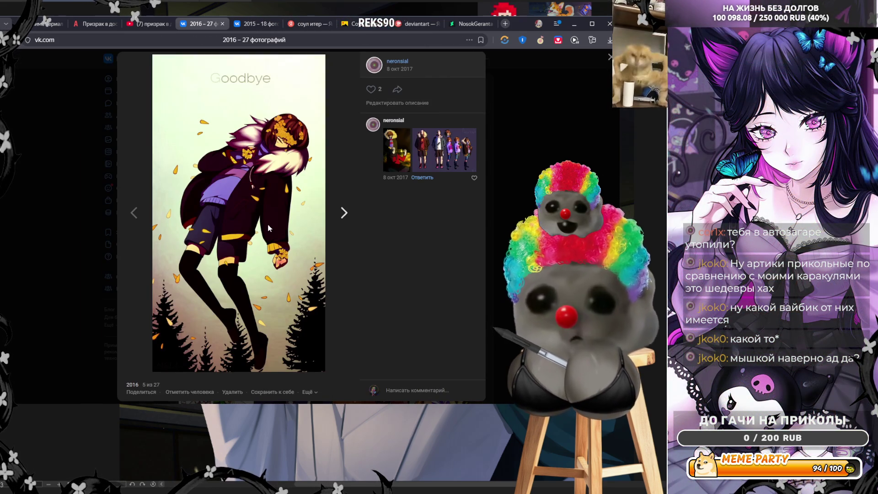
left_click(320, 238)
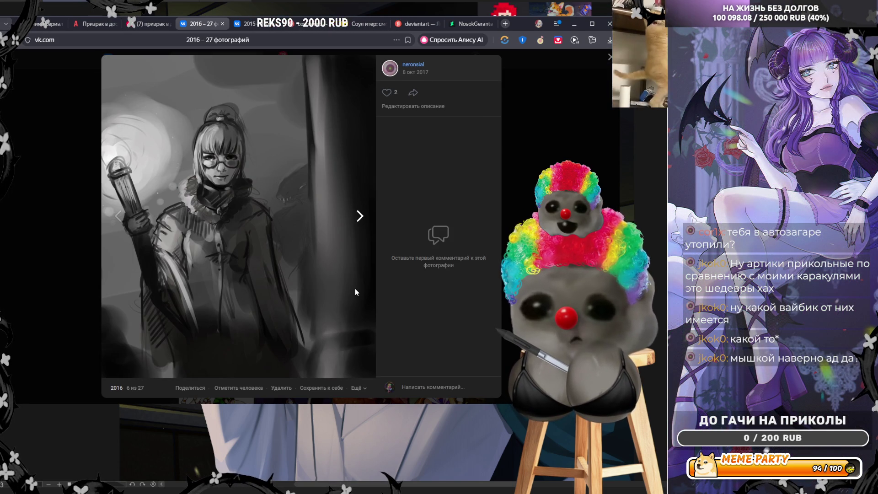
- On photo 7 of 27, view the red-dress and stained-glass comment drawings
left_click(354, 292)
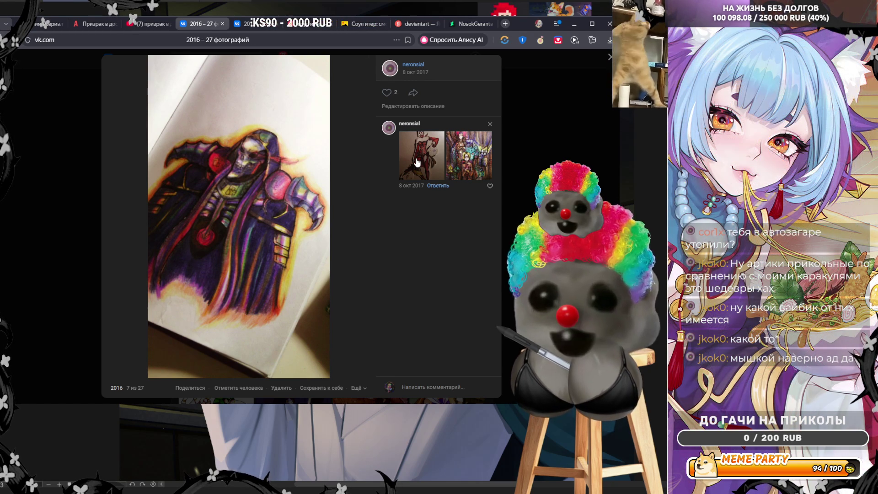
left_click(417, 162)
key("Escape")
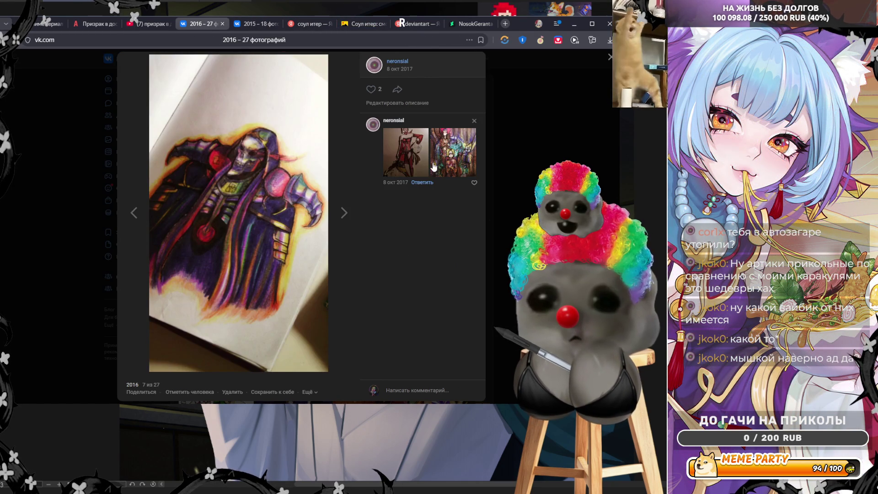
left_click(434, 166)
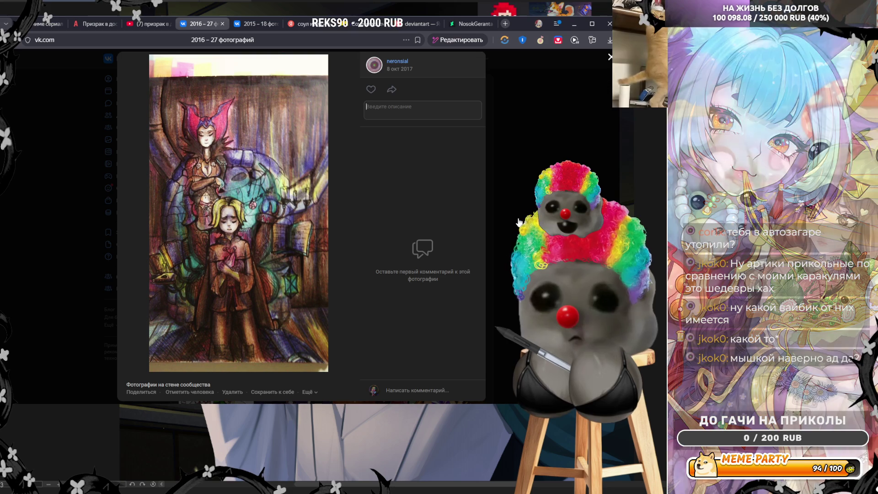
key("Escape")
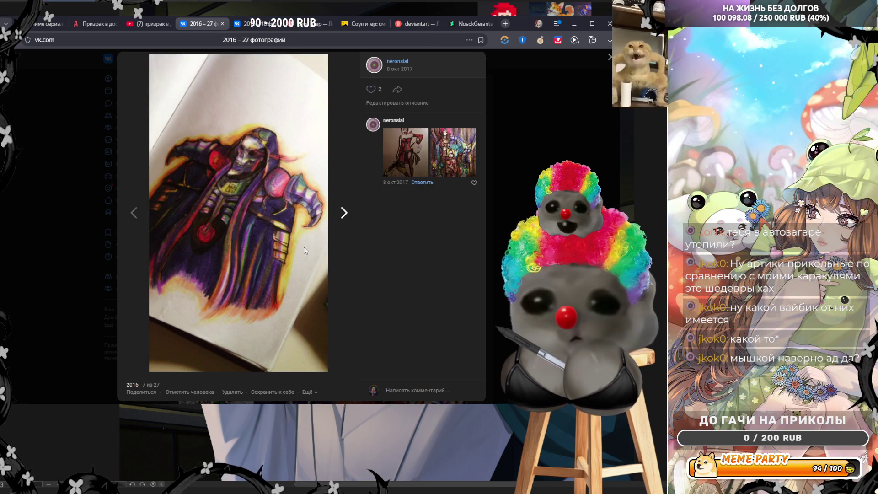
- View photo 8's yellow-coat comment drawing and photo 9's black-and-white original manga page
left_click(288, 273)
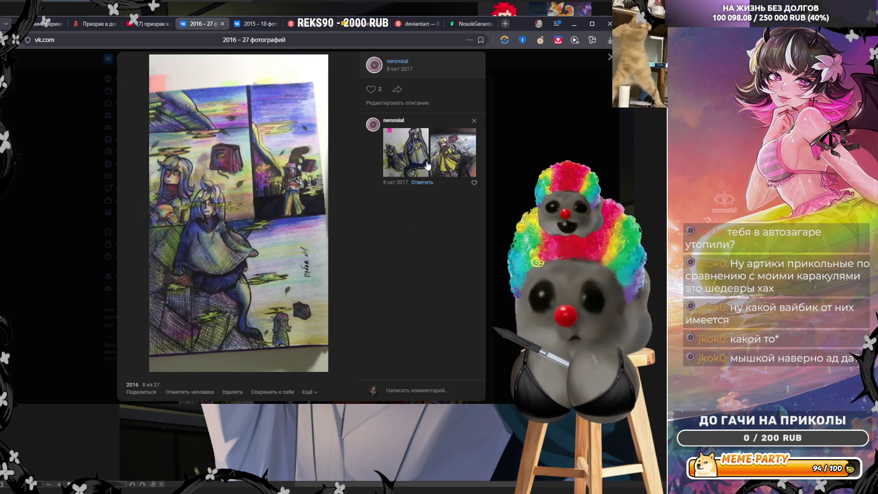
left_click(462, 158)
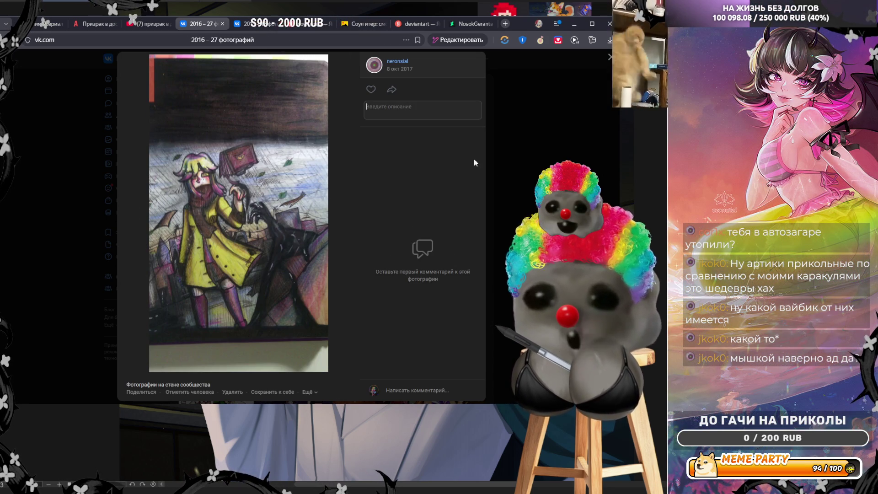
left_click(522, 182)
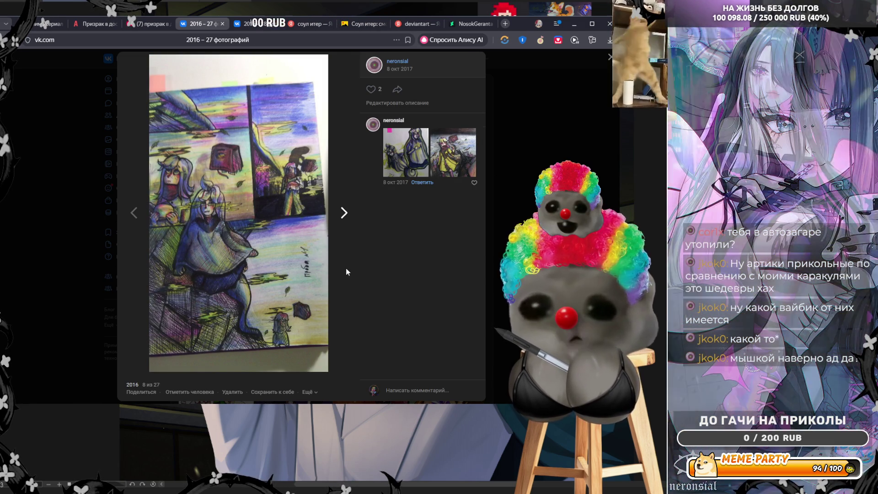
left_click(346, 268)
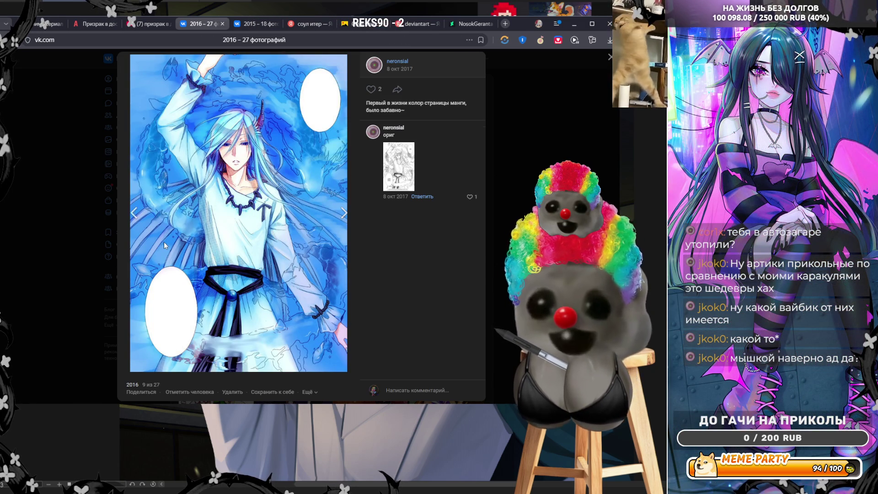
left_click(401, 173)
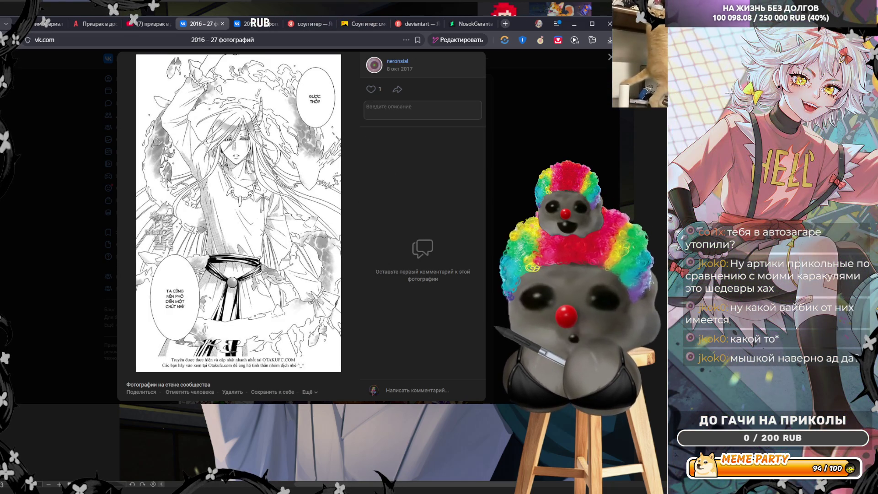
left_click(520, 222)
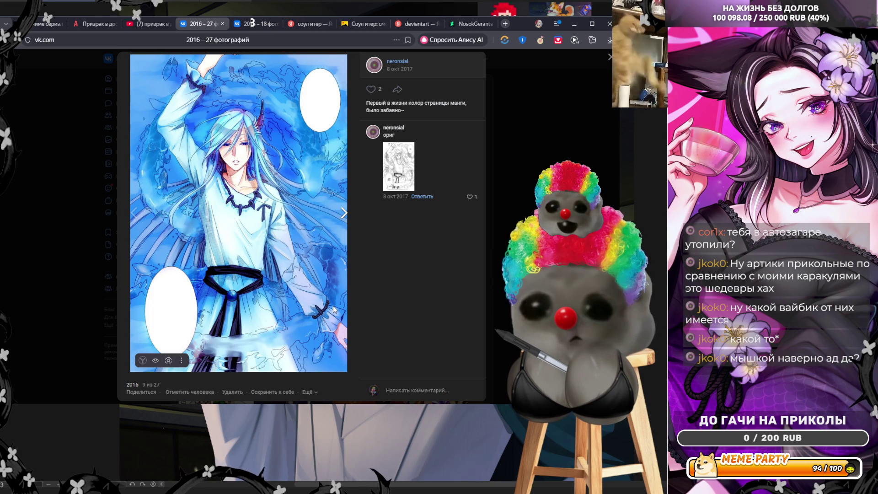
- On photo 10, view the mouse-ear girl, sketchbook and fox-girl comment images
left_click(333, 305)
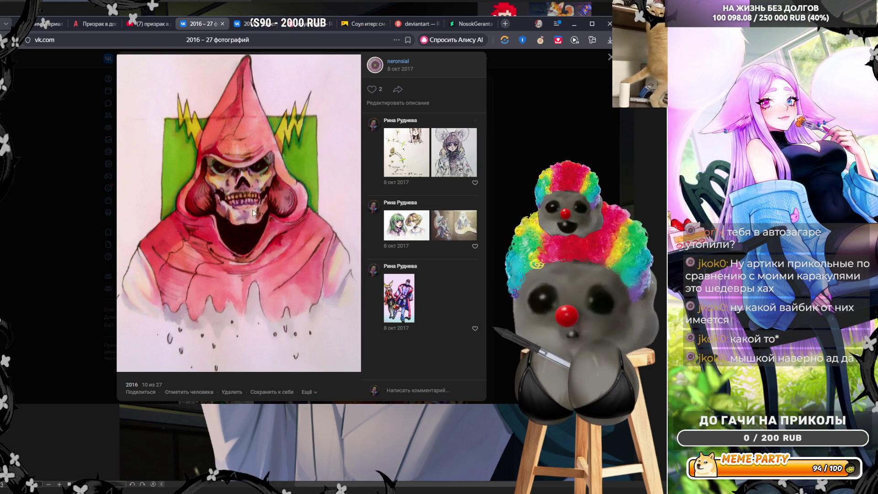
left_click(432, 155)
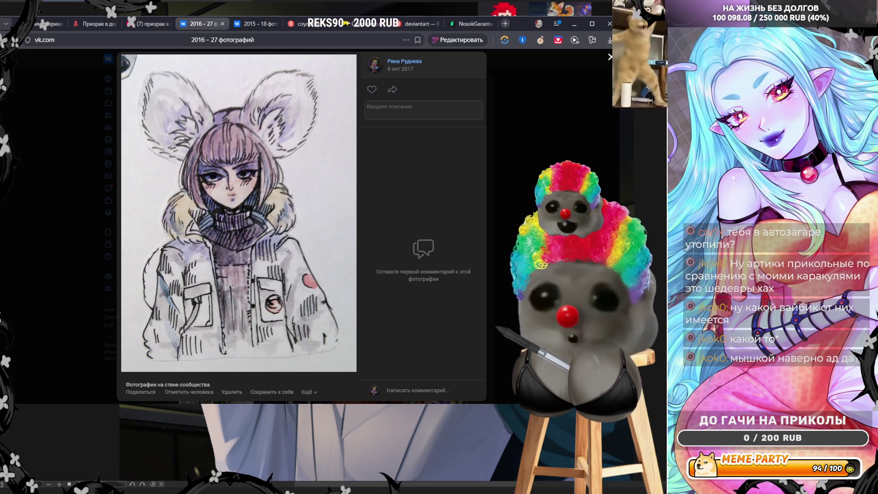
key("Escape")
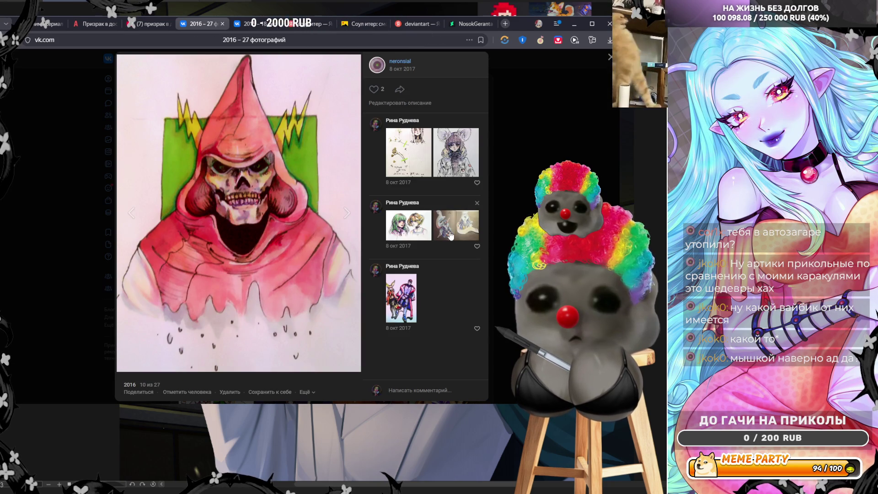
left_click(450, 234)
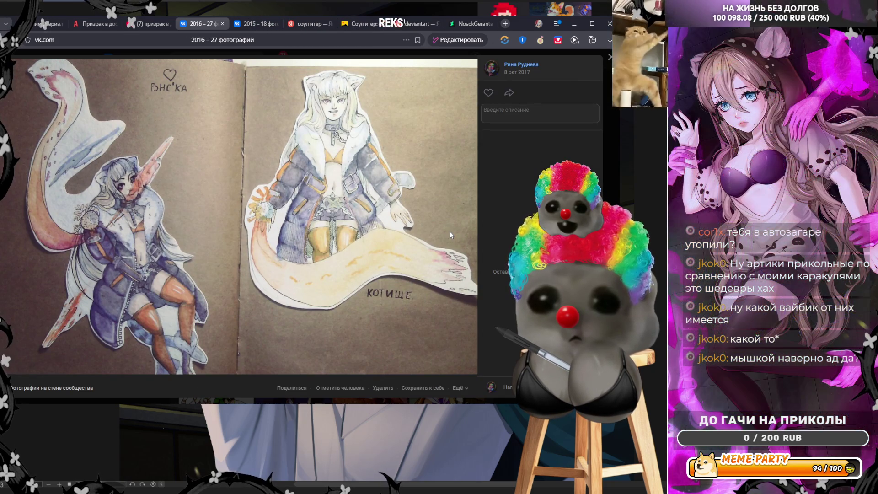
left_click(610, 177)
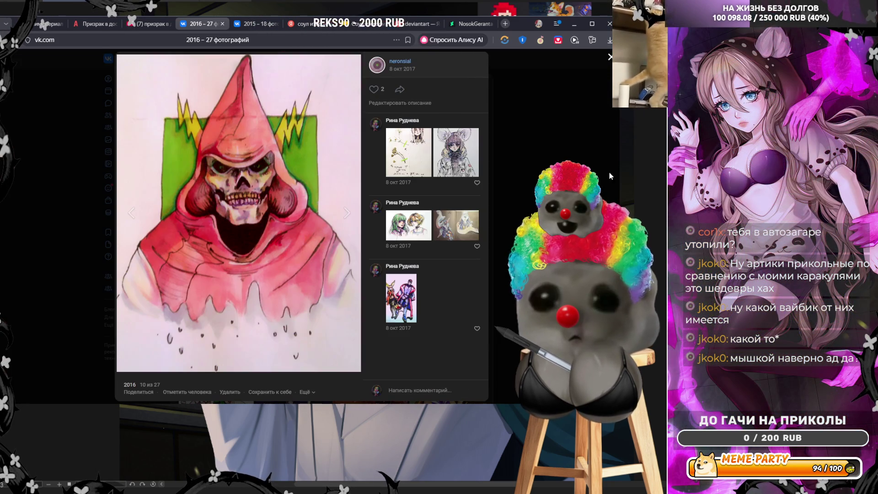
left_click(402, 279)
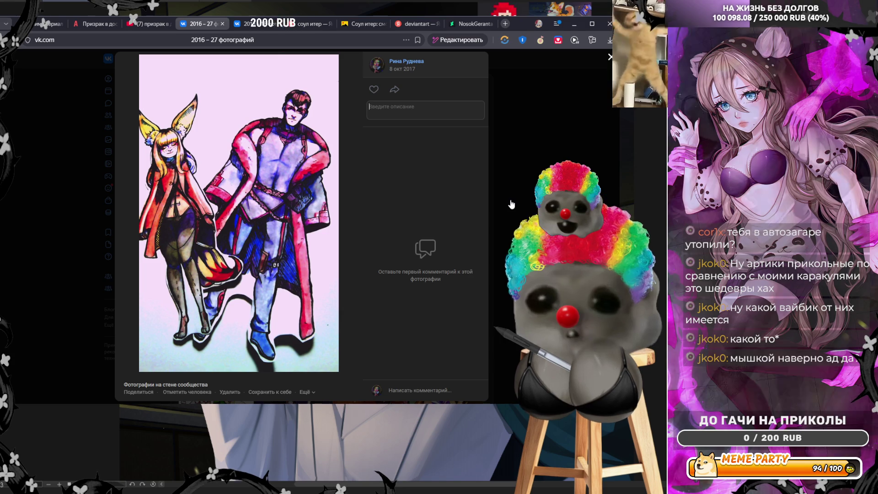
left_click(511, 205)
- Settle on photo 11 of 27 and open the image attached to its comment
left_click(332, 239)
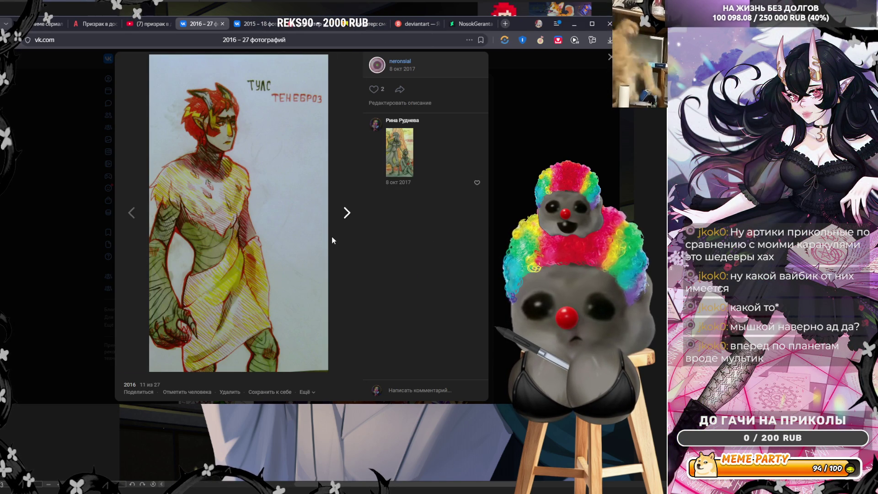
left_click(167, 210)
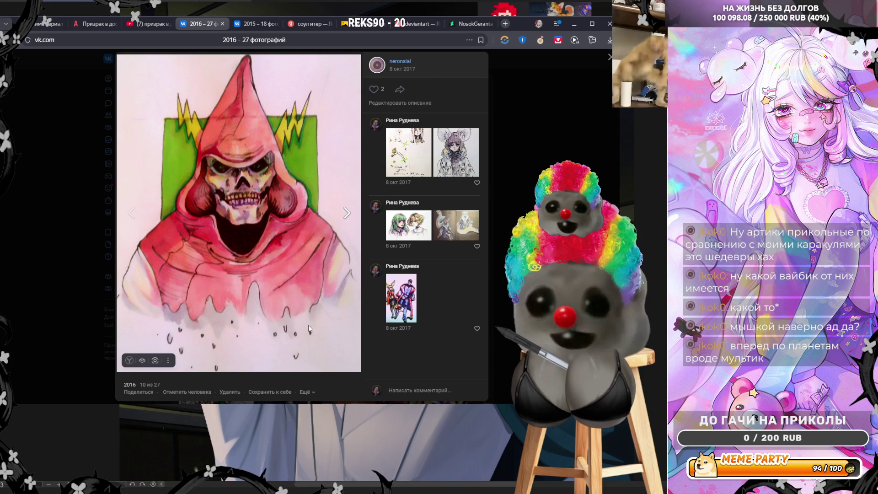
left_click(354, 275)
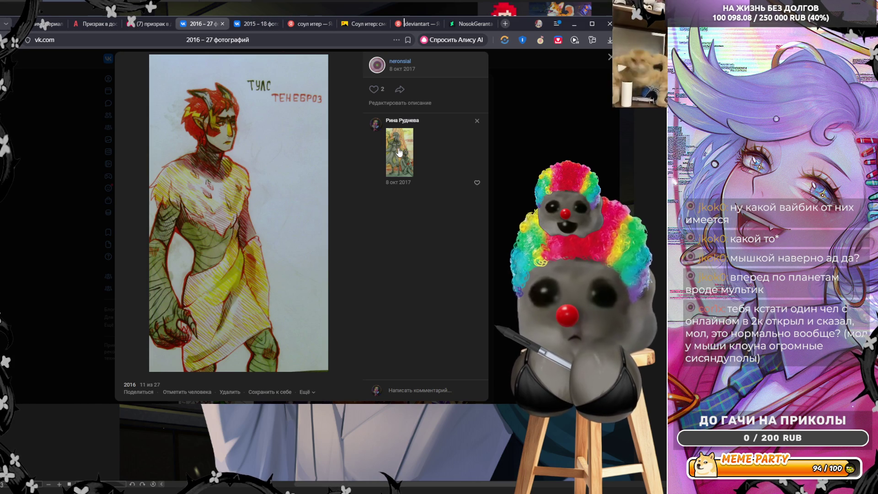
left_click(400, 153)
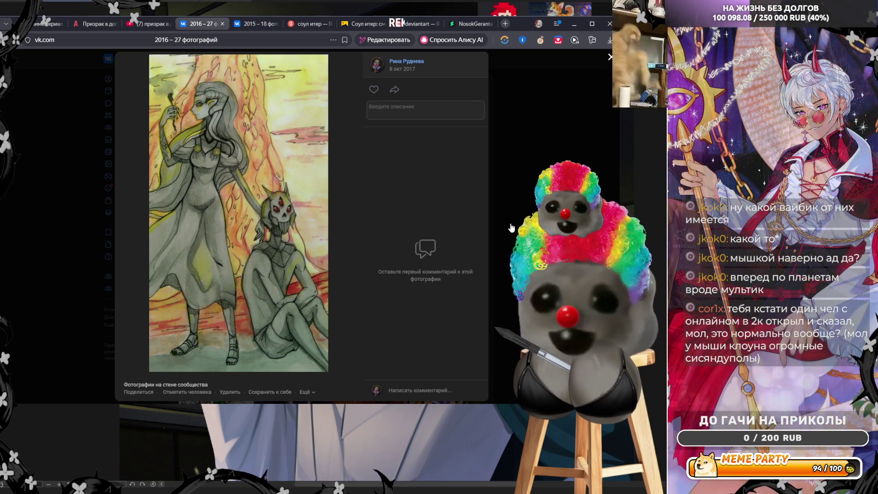
- Close photo 11's comment image and advance through photo 12 to photo 13 of 27
left_click(511, 227)
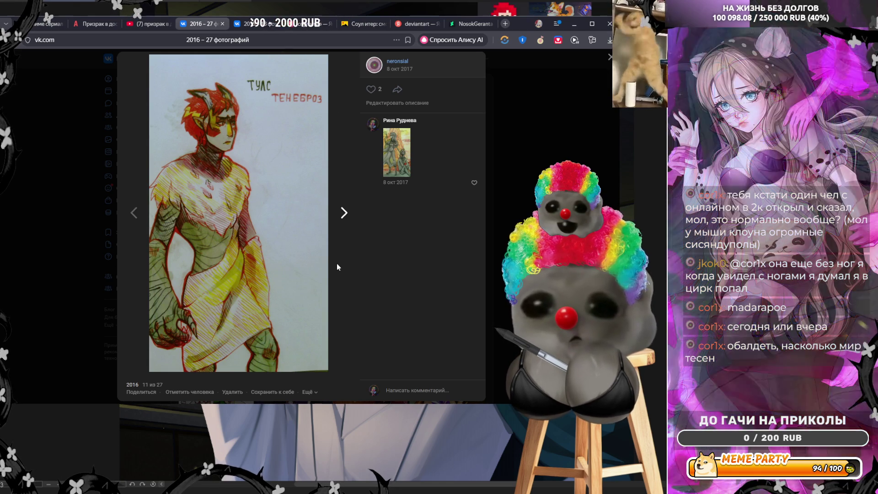
left_click(338, 264)
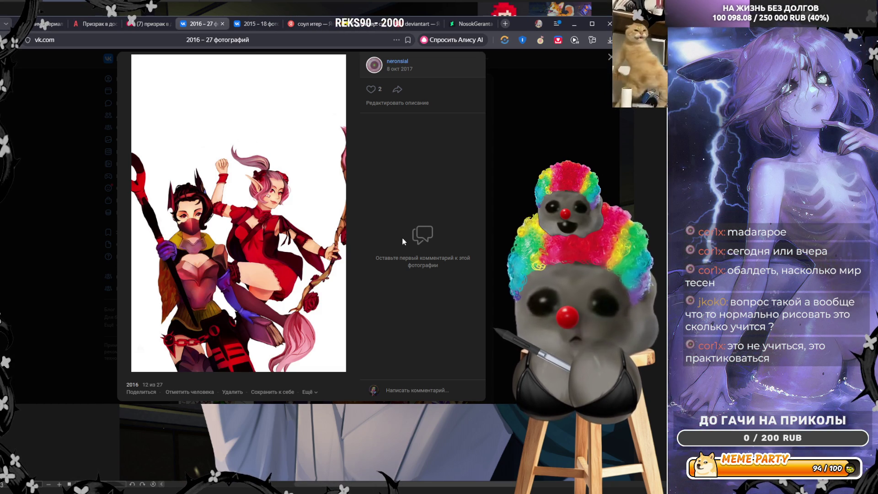
left_click(314, 239)
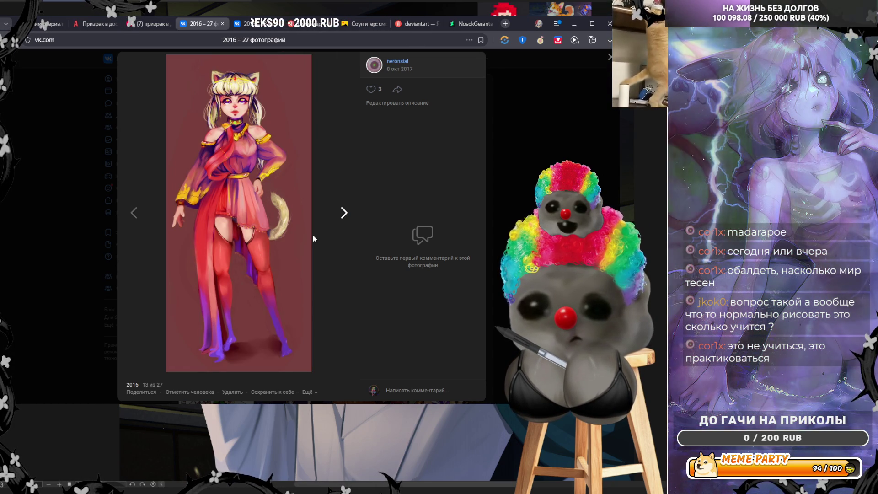